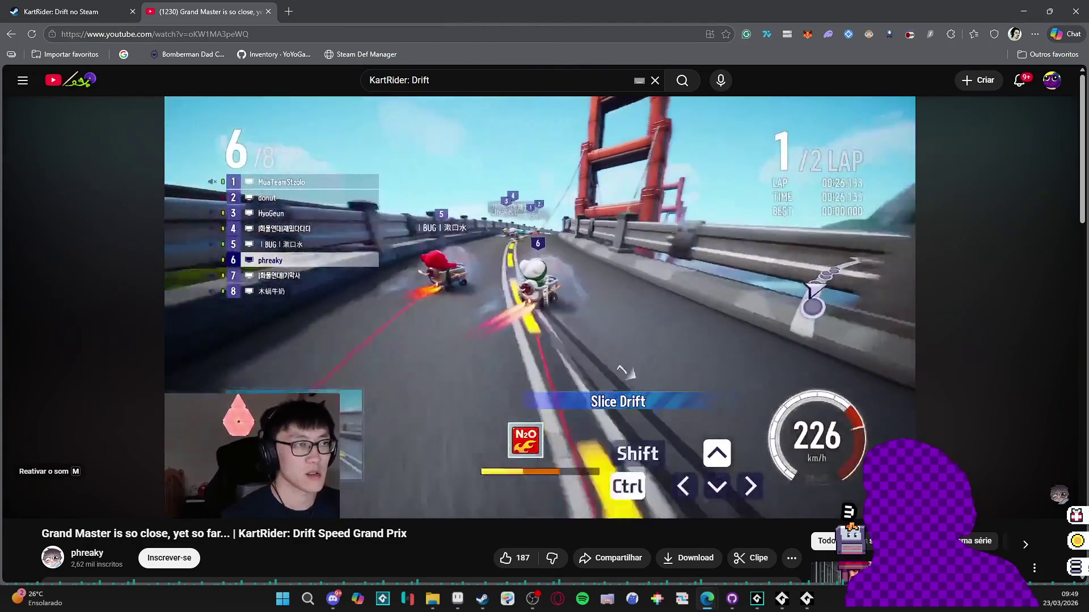
- Close the KartRider race video browser window and the Steam store to bring Aseprite forward
mouse_move(219, 449)
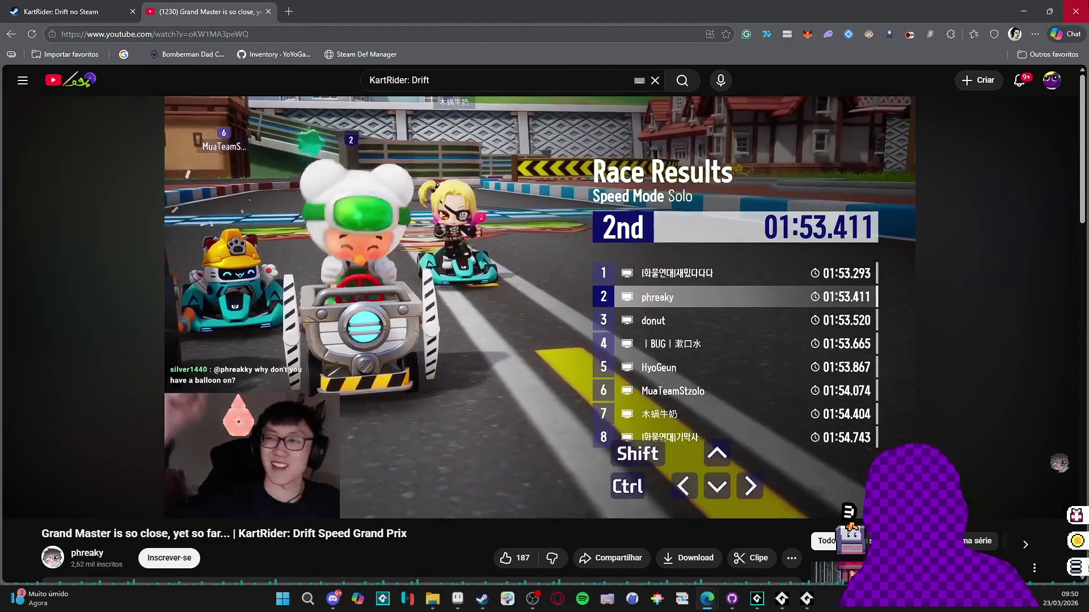
click(1075, 10)
click(1079, 9)
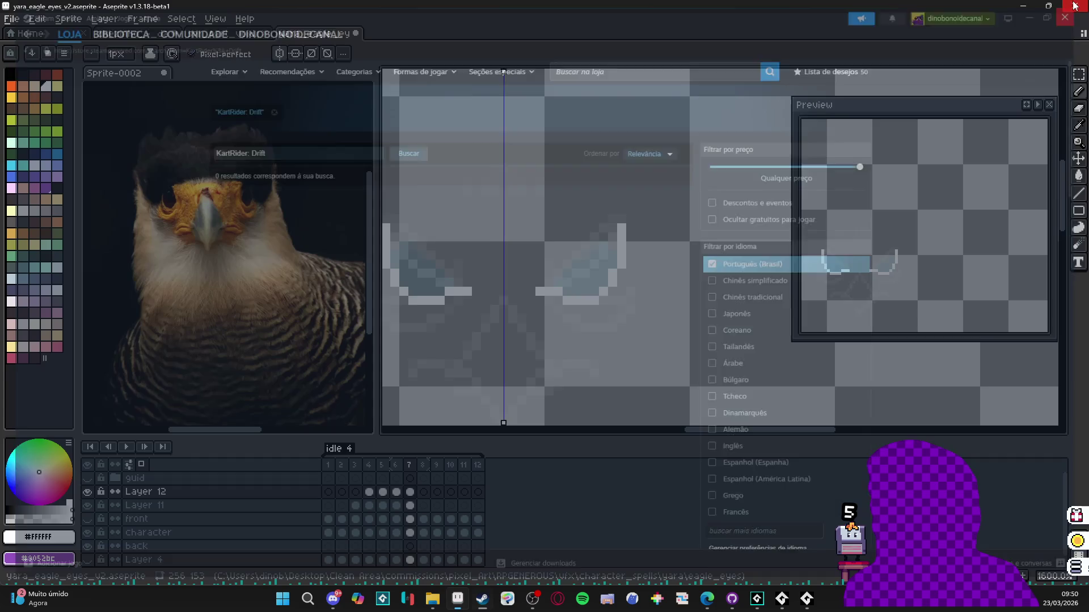
- Step through frames 4 to 7 to compare the eye shapes
click(395, 466)
scroll(403, 472, down, 1)
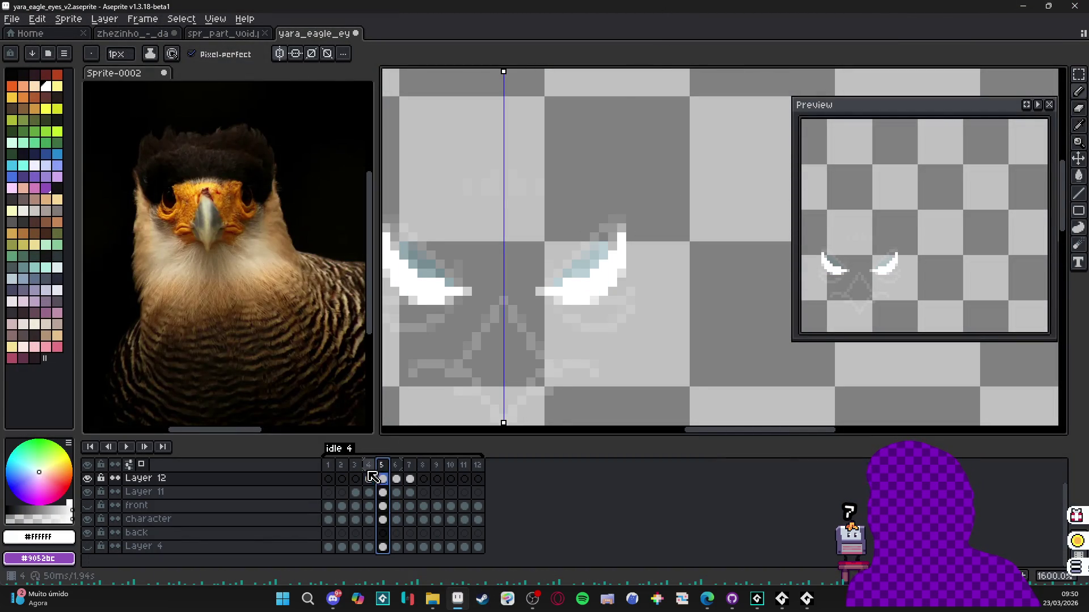
click(384, 474)
click(398, 468)
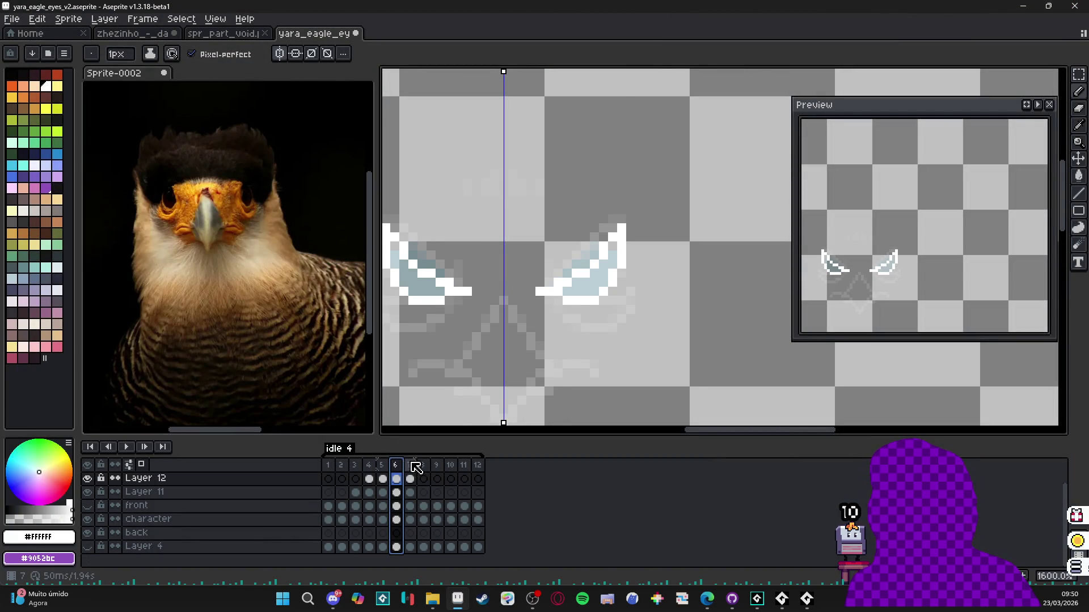
click(411, 464)
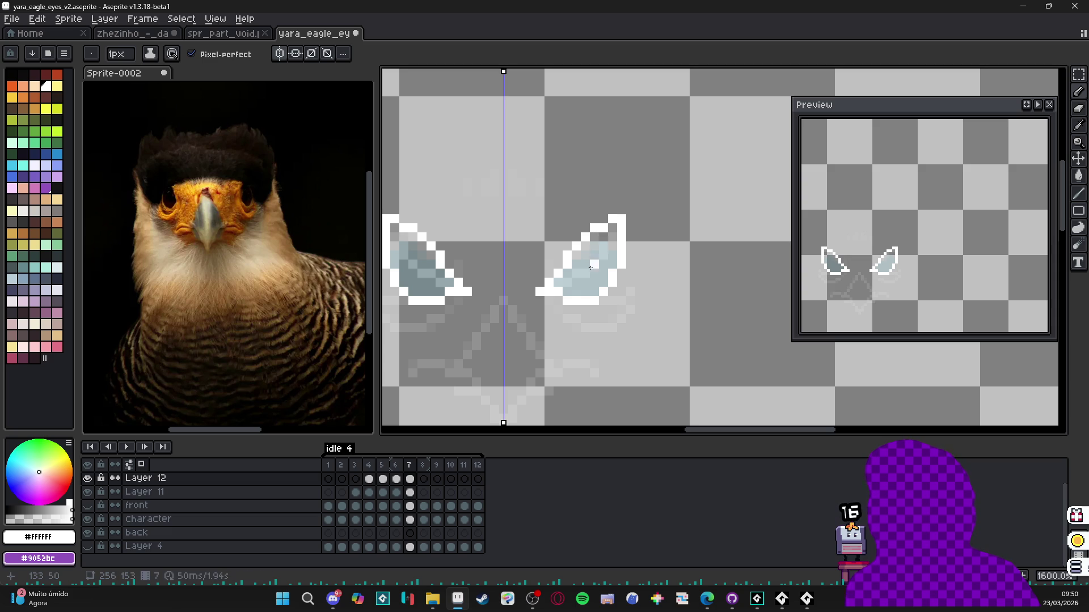
scroll(664, 335, down, 3)
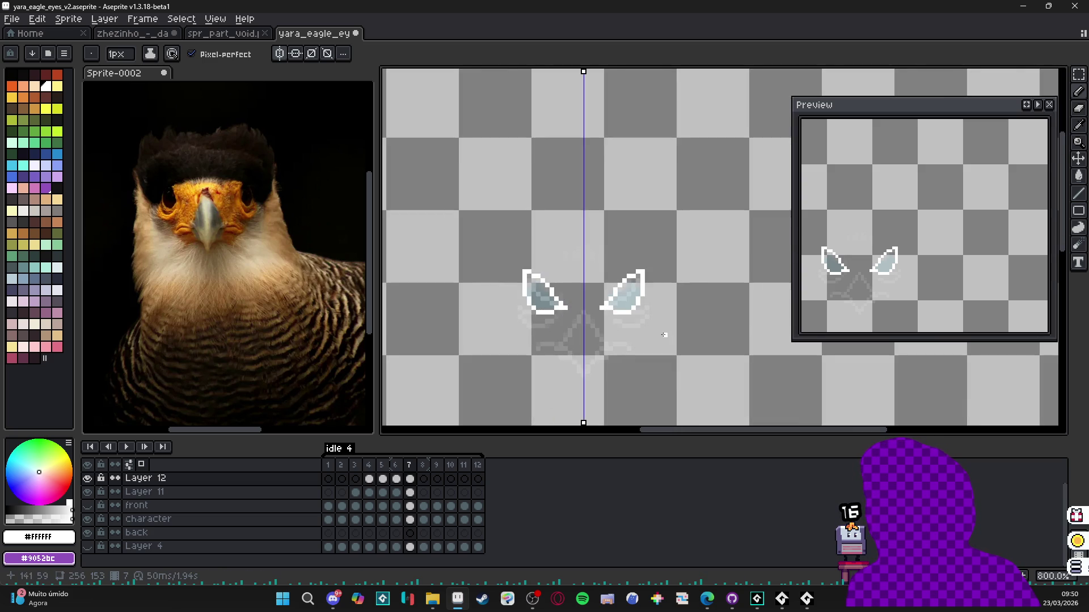
- Paste the copied Layer 11 eyes into Layer 12's empty frame 8
click(362, 492)
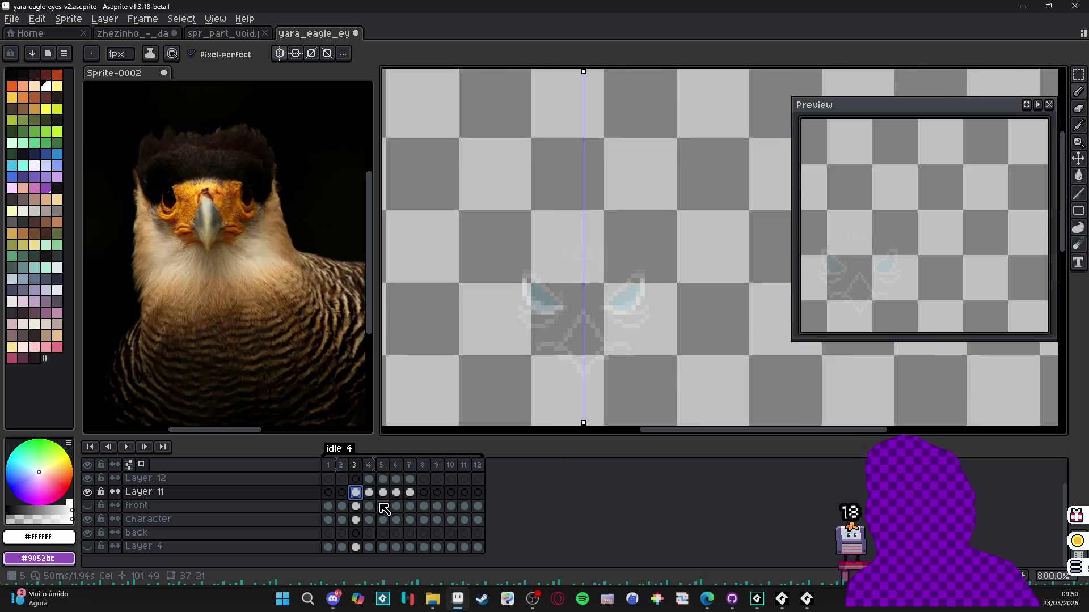
click(424, 479)
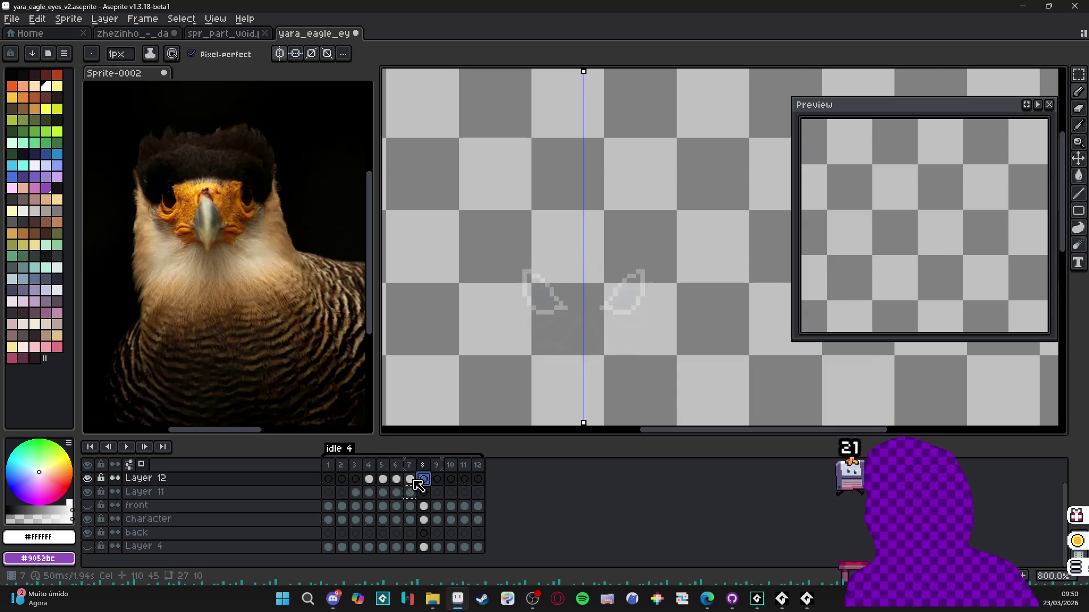
key(ctrl+v)
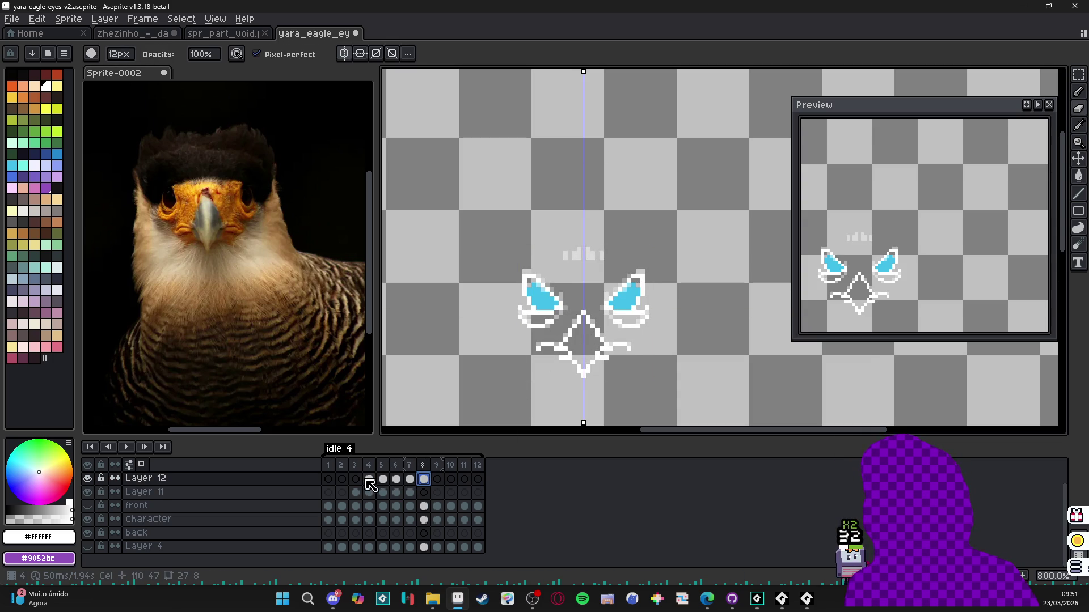
- Show the 'back' layer's purple wall, then play and stop the animation
click(89, 533)
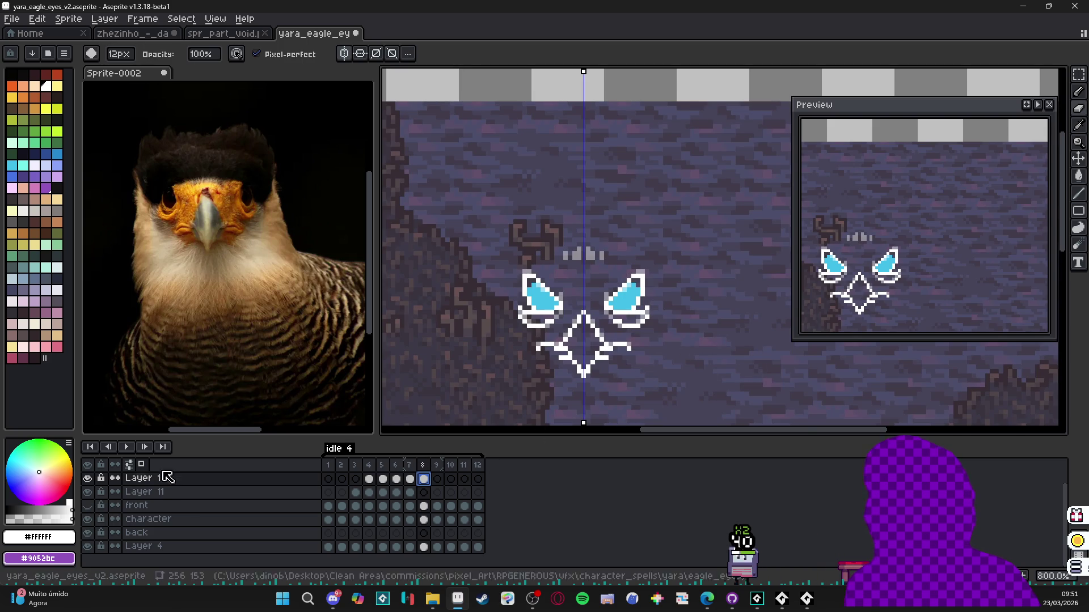
click(125, 448)
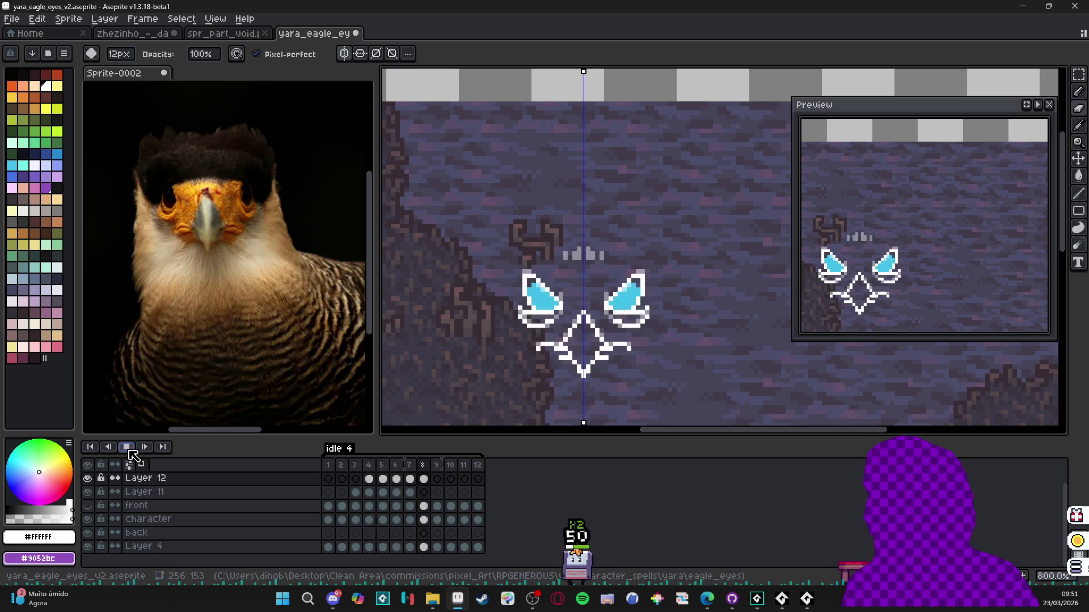
click(126, 447)
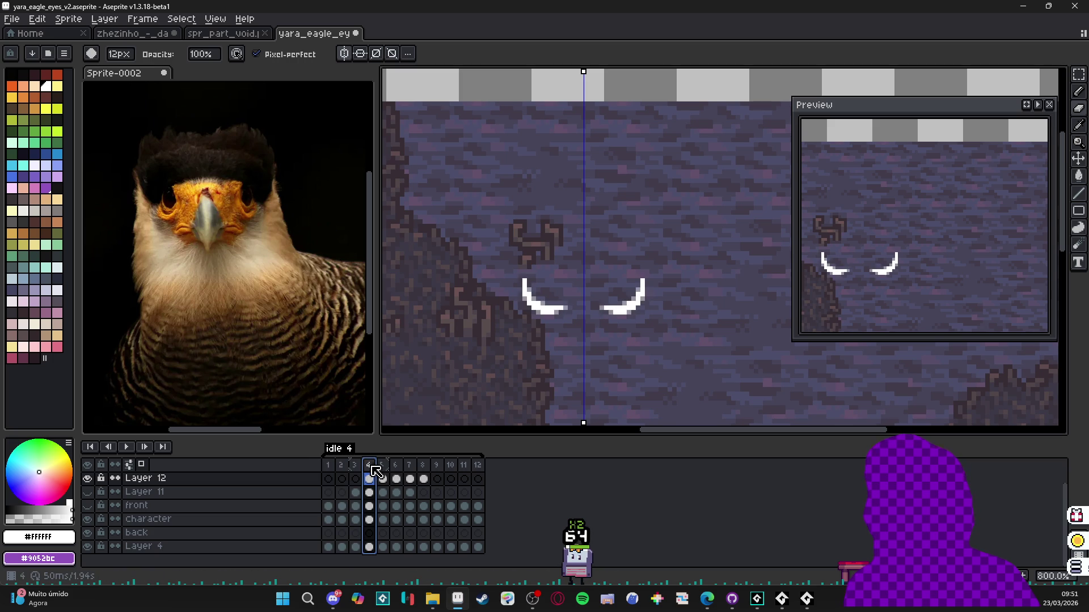
- Set frames 4 and 8 to 1000 ms and frame 12 to 50 ms, then play the loop
double_click(372, 466)
text(1000)
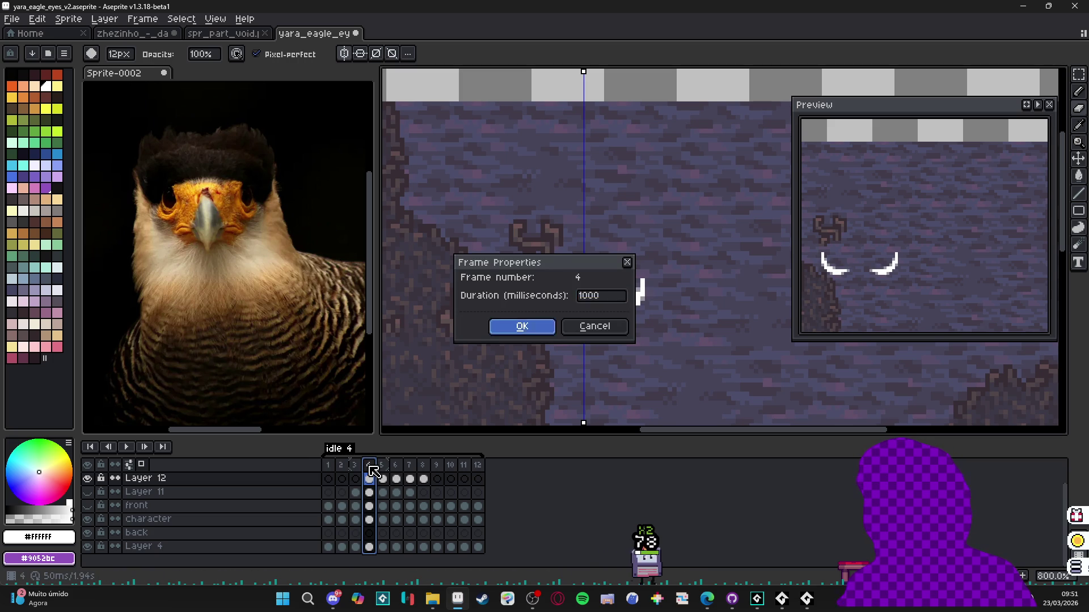
key(Return)
click(381, 468)
click(427, 468)
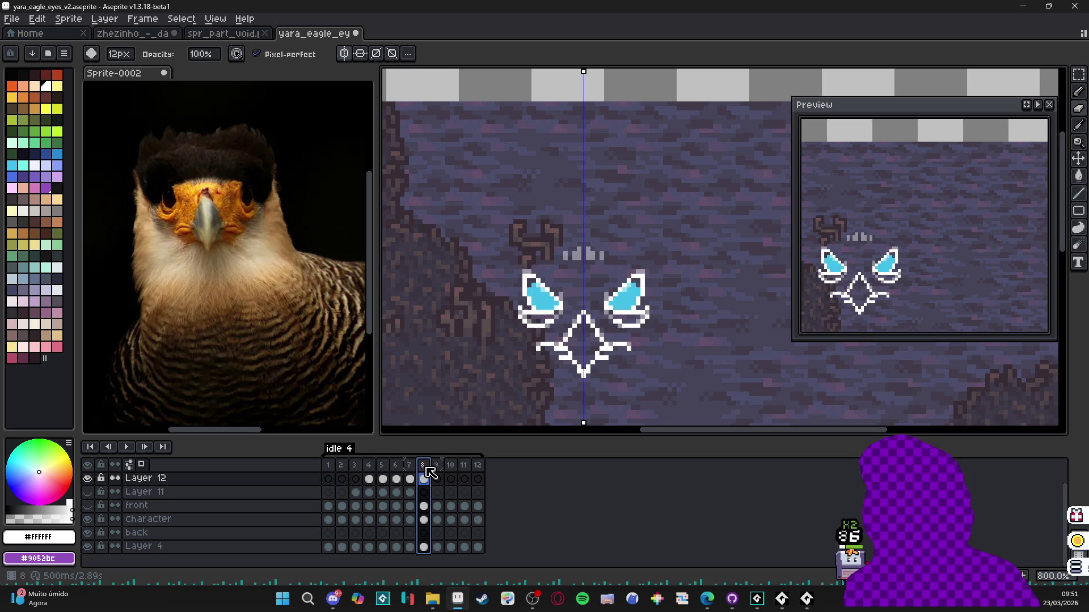
double_click(427, 468)
text(1000)
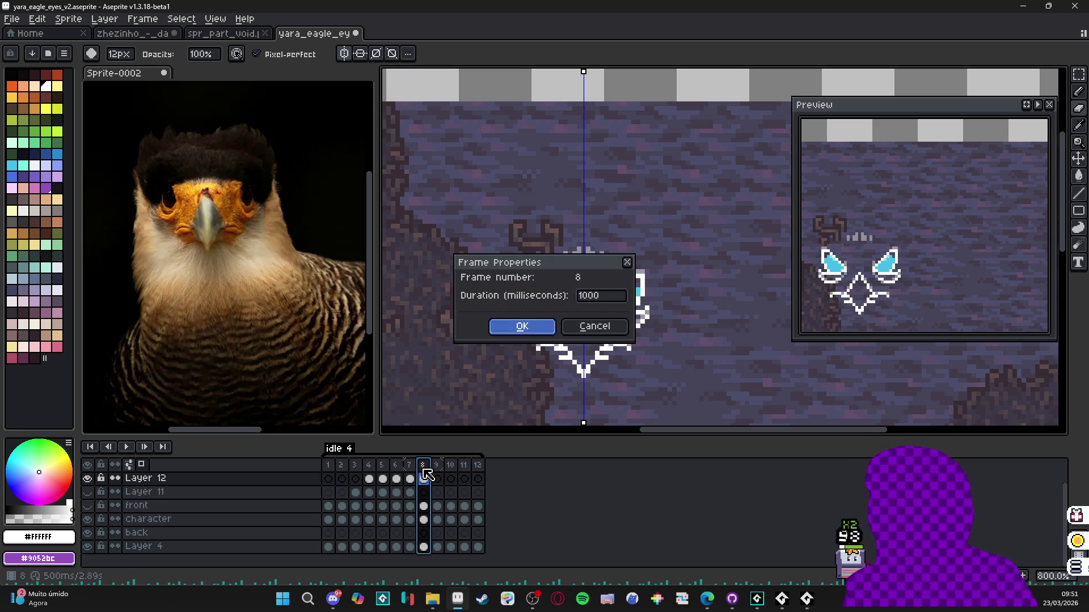
key(Return)
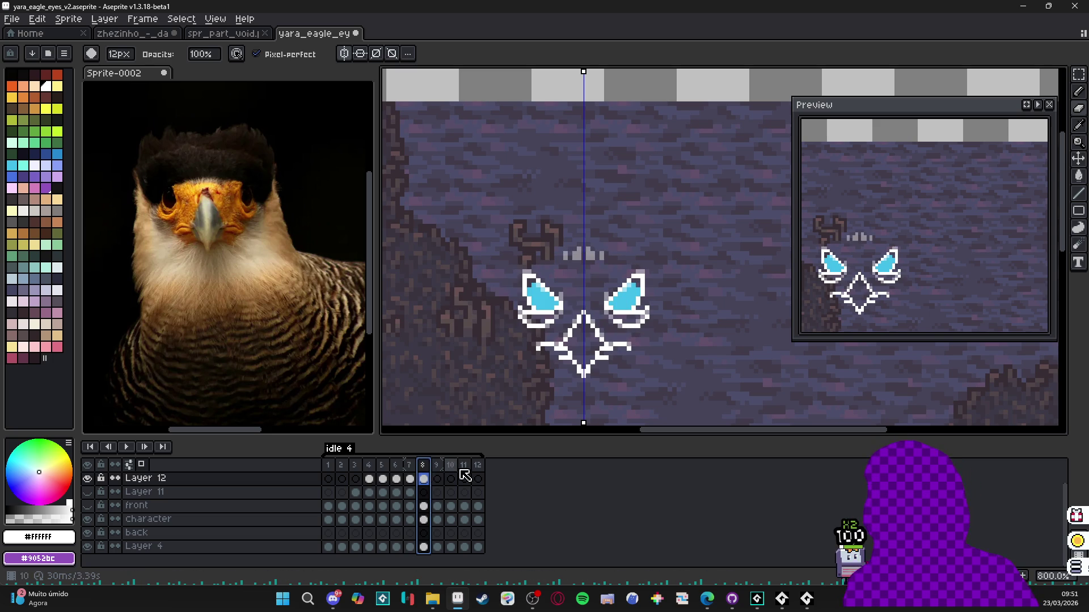
click(477, 473)
double_click(477, 473)
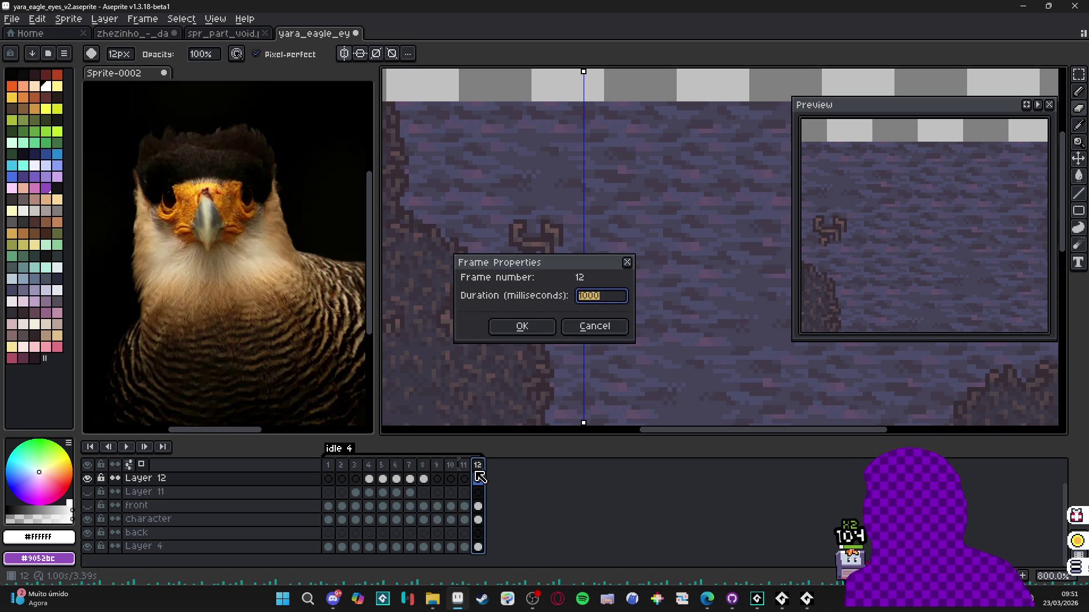
key(Return)
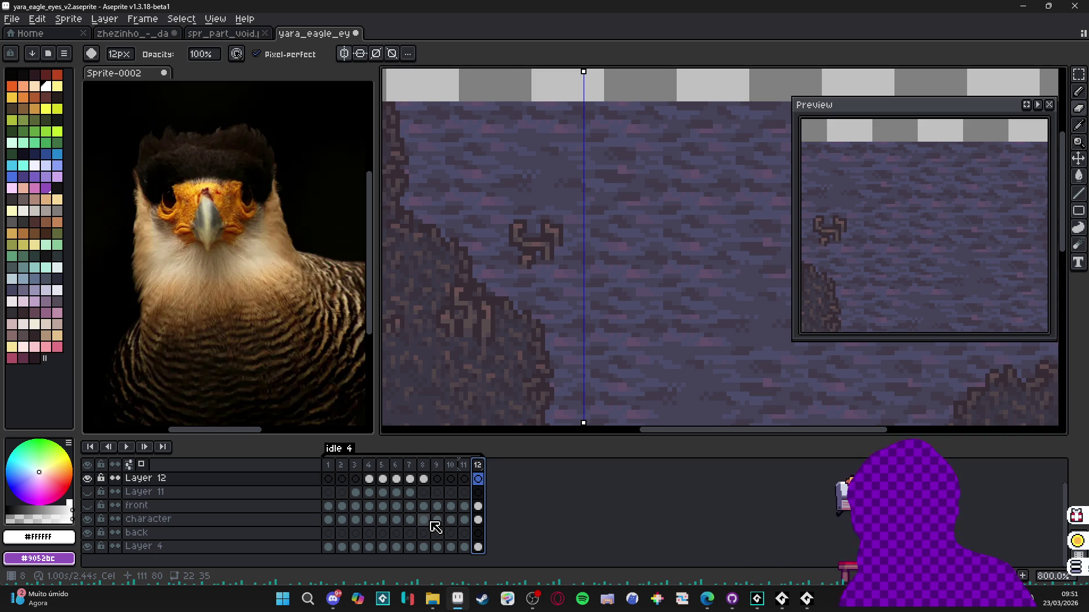
click(126, 447)
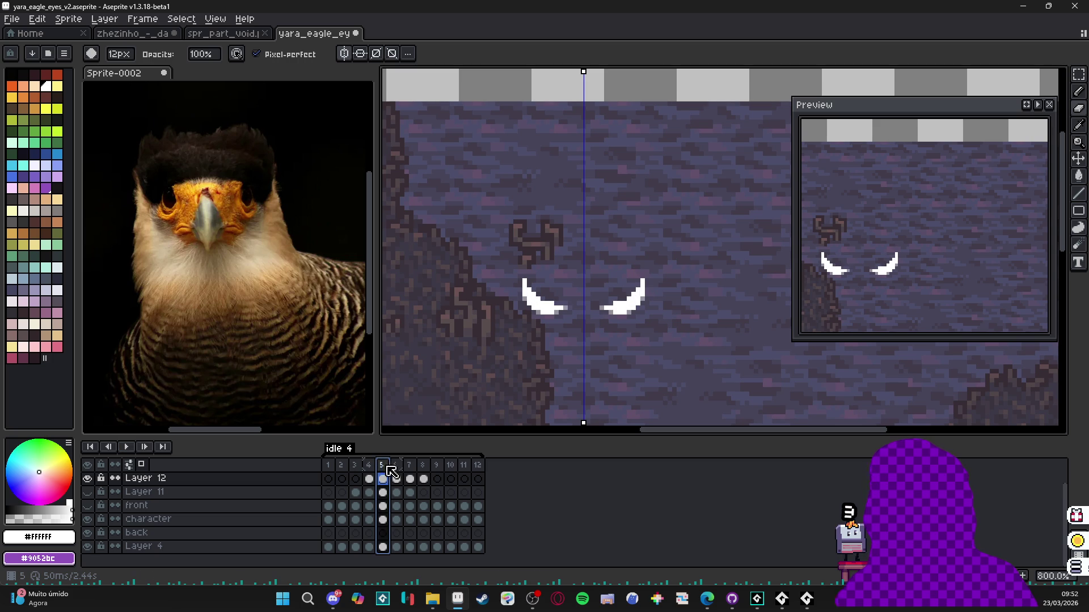
- Flip back and forth through frames 4 to 8 to compare the eye outlines
click(412, 467)
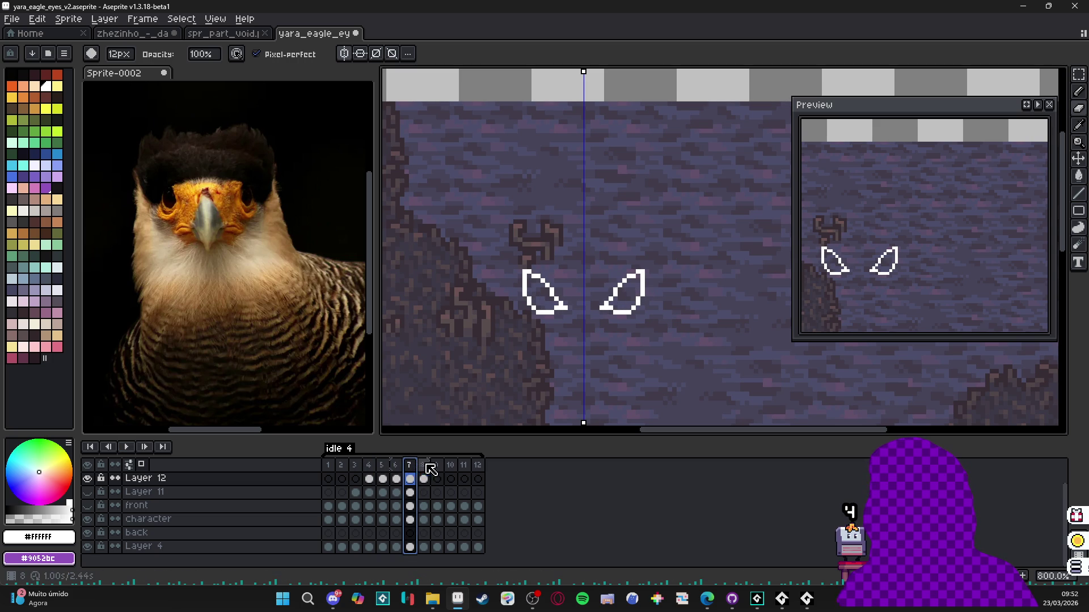
click(424, 467)
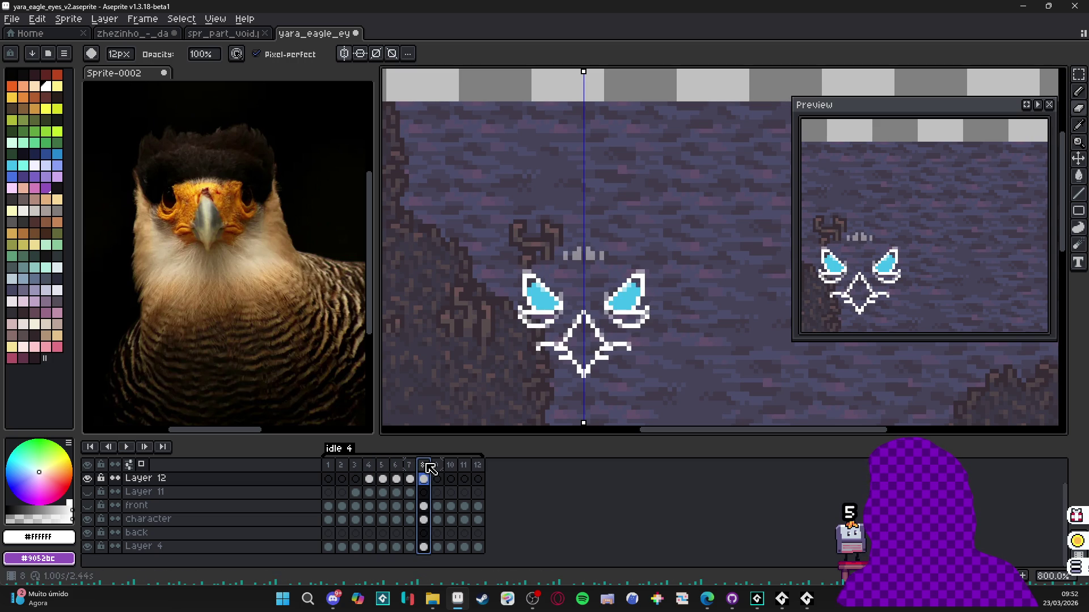
click(369, 467)
click(382, 467)
click(395, 467)
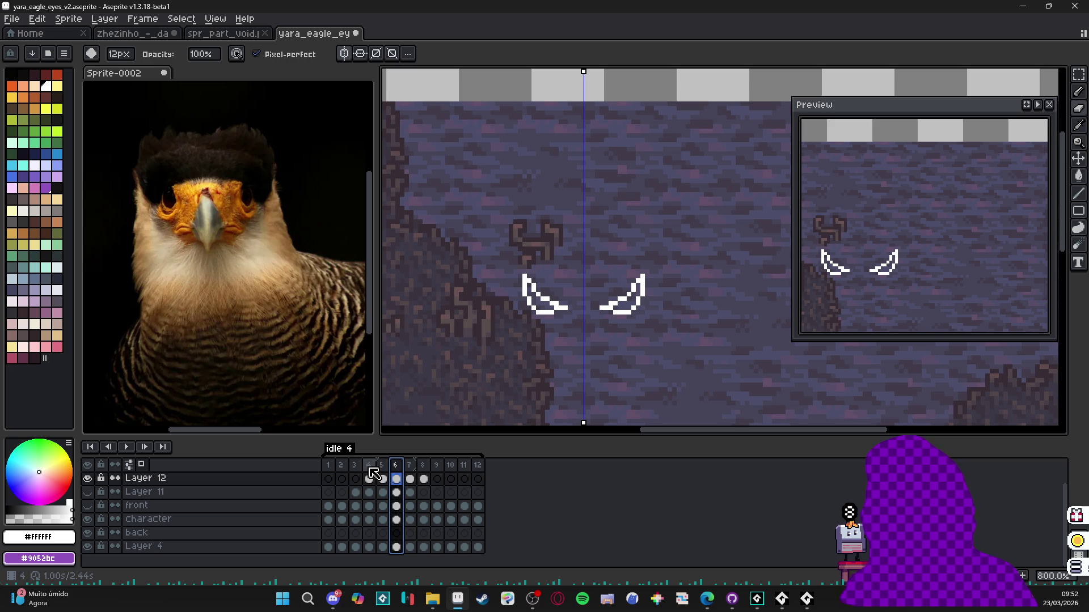
click(411, 465)
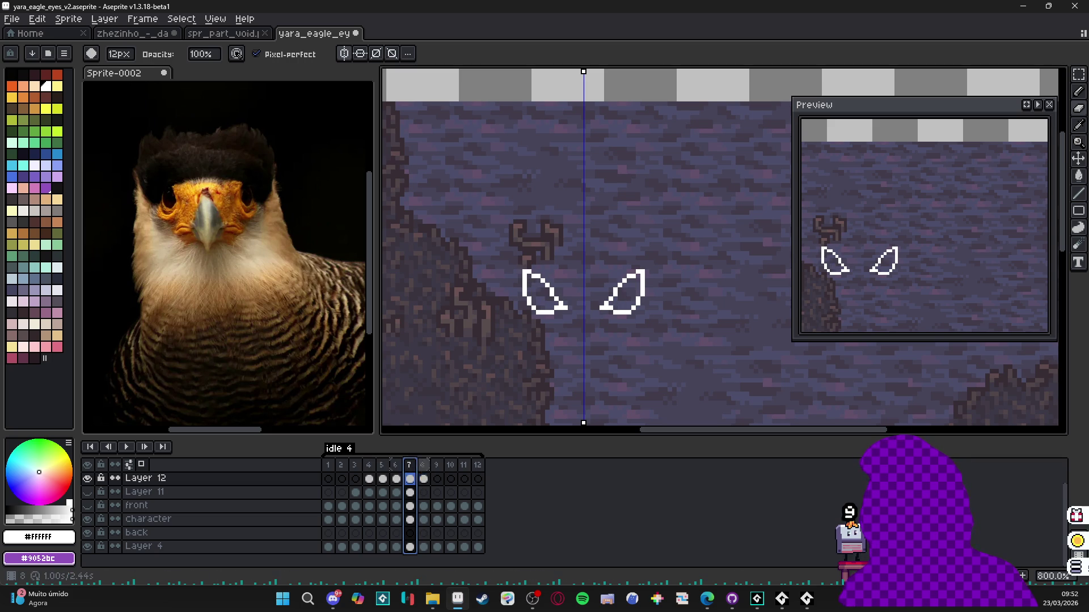
click(424, 466)
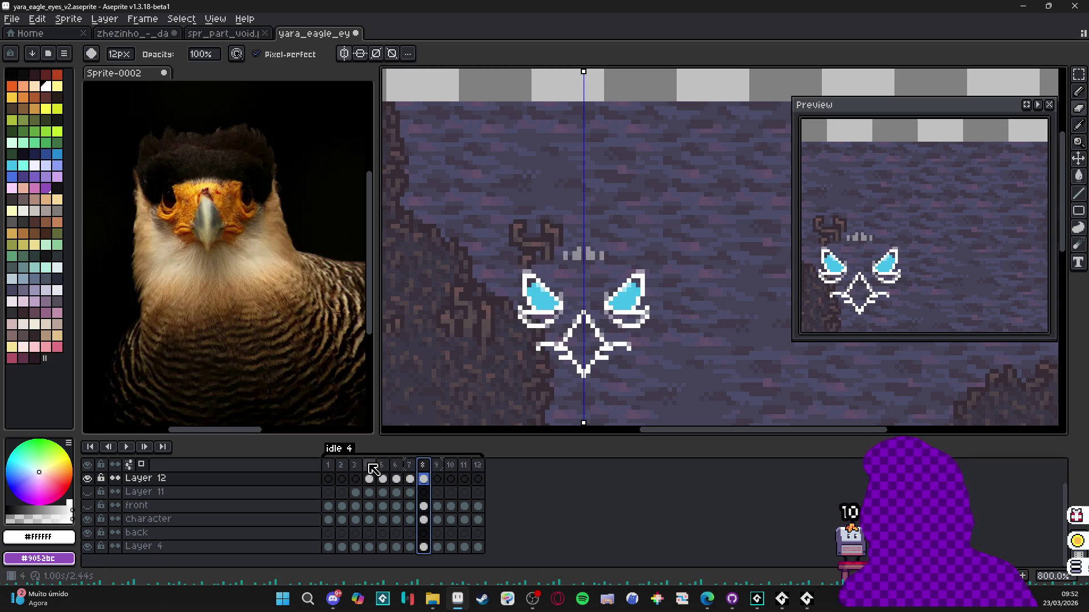
click(370, 466)
click(383, 466)
click(398, 466)
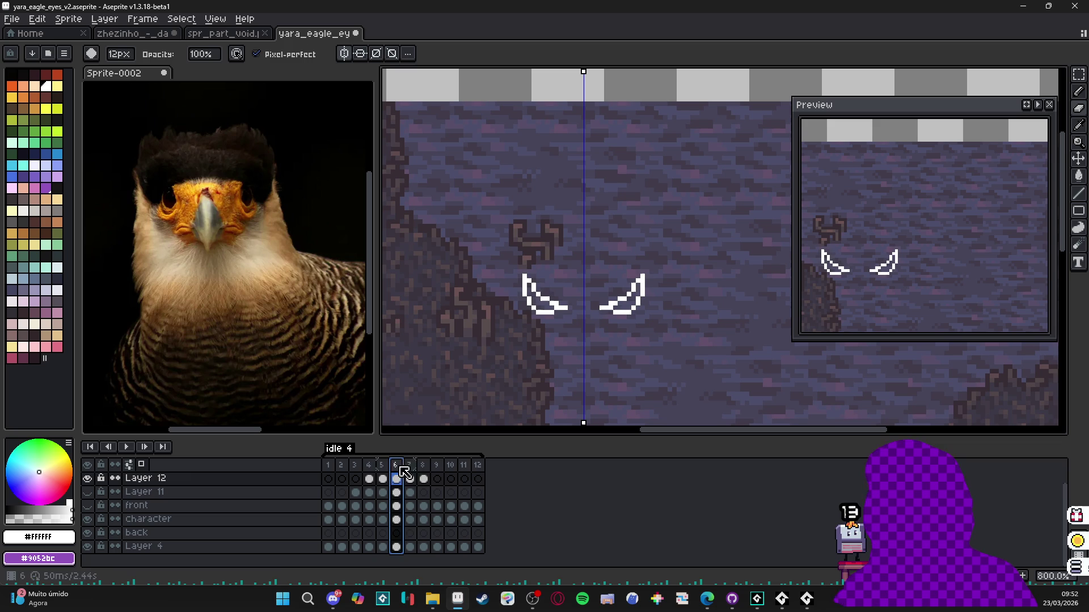
click(410, 467)
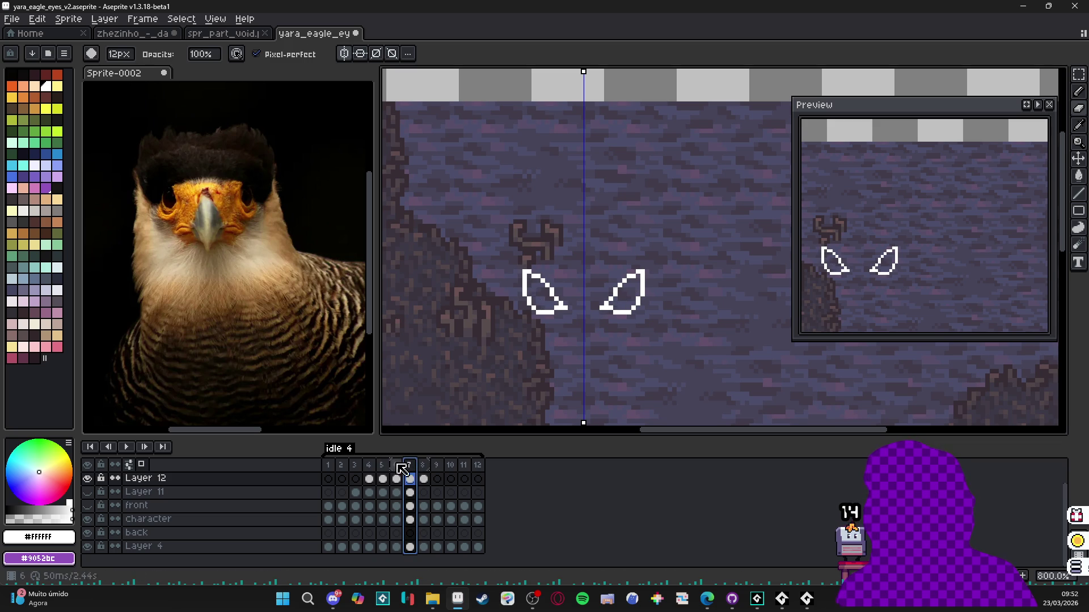
click(369, 469)
click(383, 468)
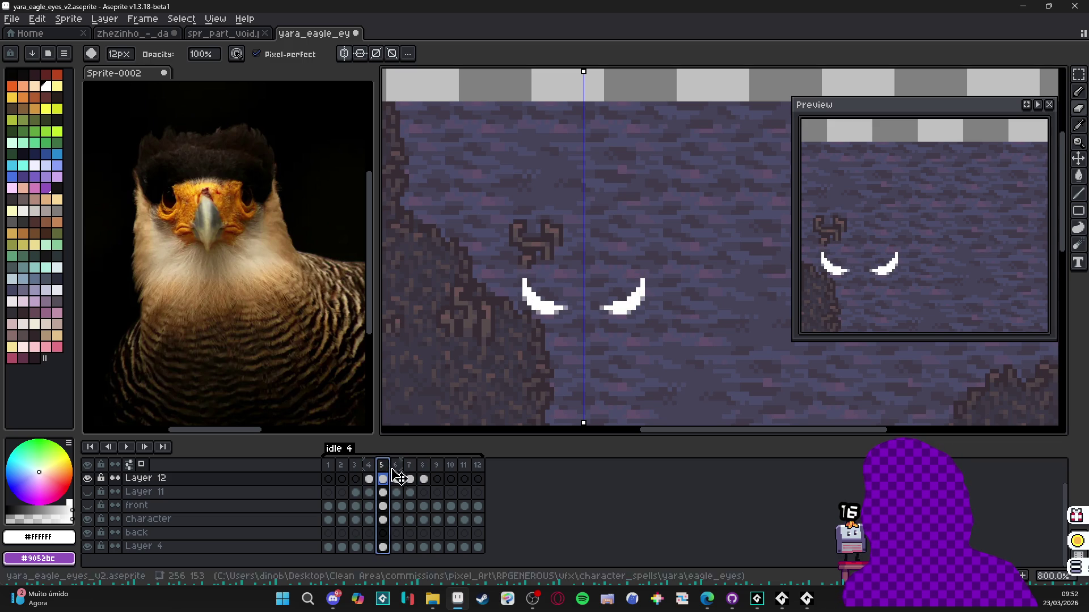
click(395, 467)
- With the pencil active, pick the cyan #42bfe8 from frame 8's filled eyes
key(b)
click(369, 470)
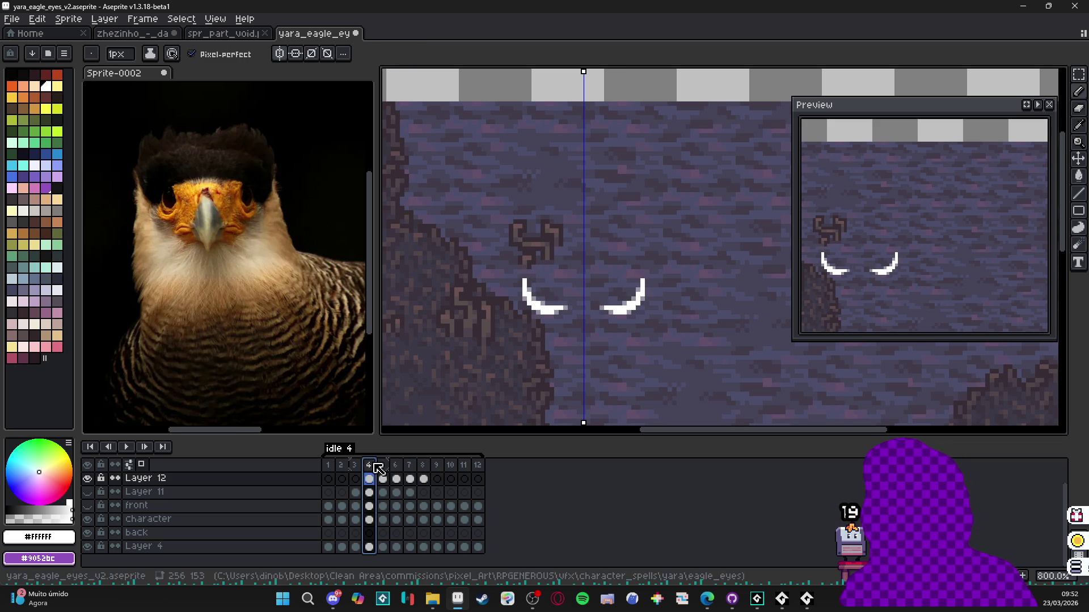
click(422, 469)
alt+click(537, 314)
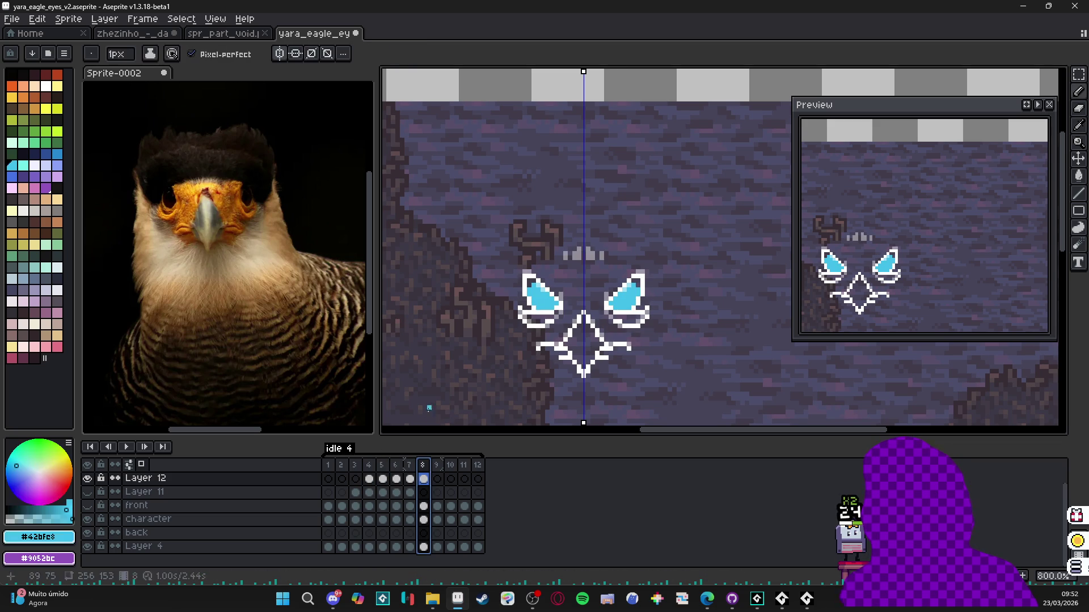
click(383, 465)
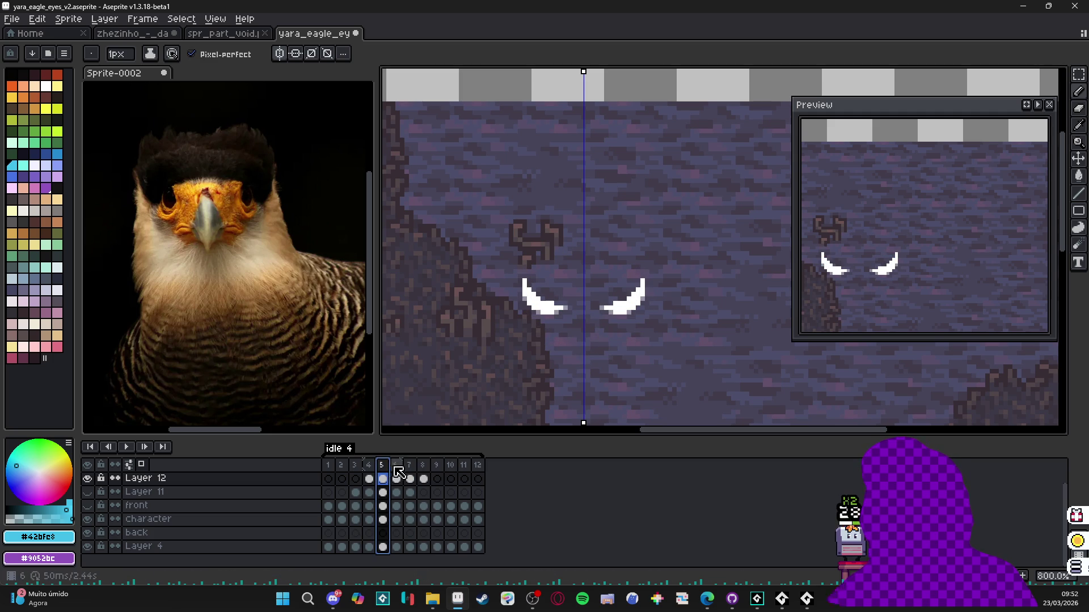
click(396, 465)
scroll(543, 315, up, 3)
- Paint cyan into both eyes on frame 6, touching up with a 1-pixel brush
click(549, 301)
drag(550, 301, 533, 295)
key(minus)
click(523, 287)
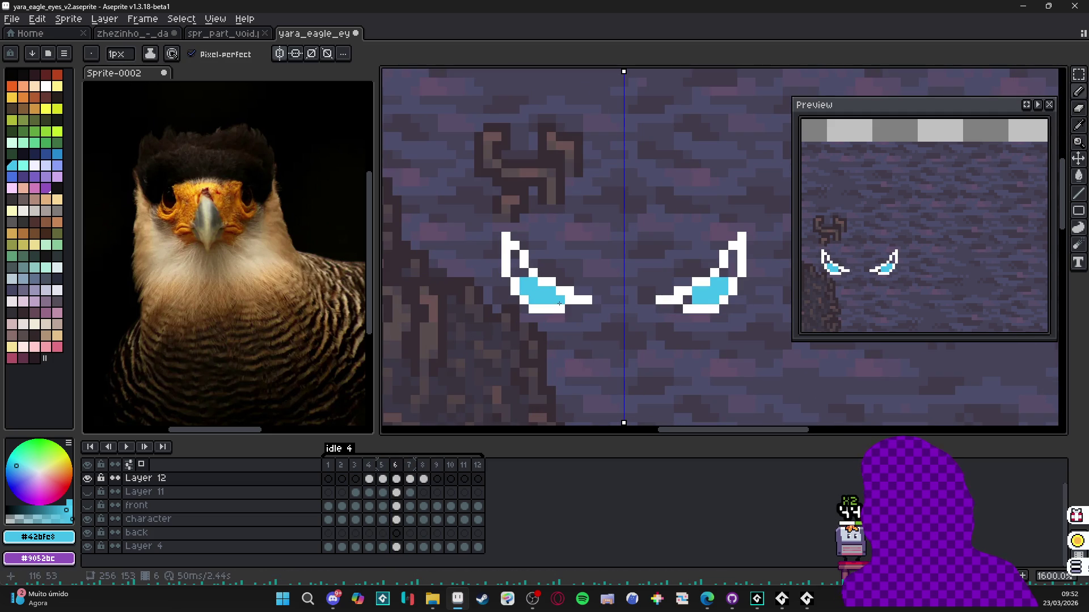
- Fill frame 7's eyes with cyan using a 2-pixel brush
click(408, 465)
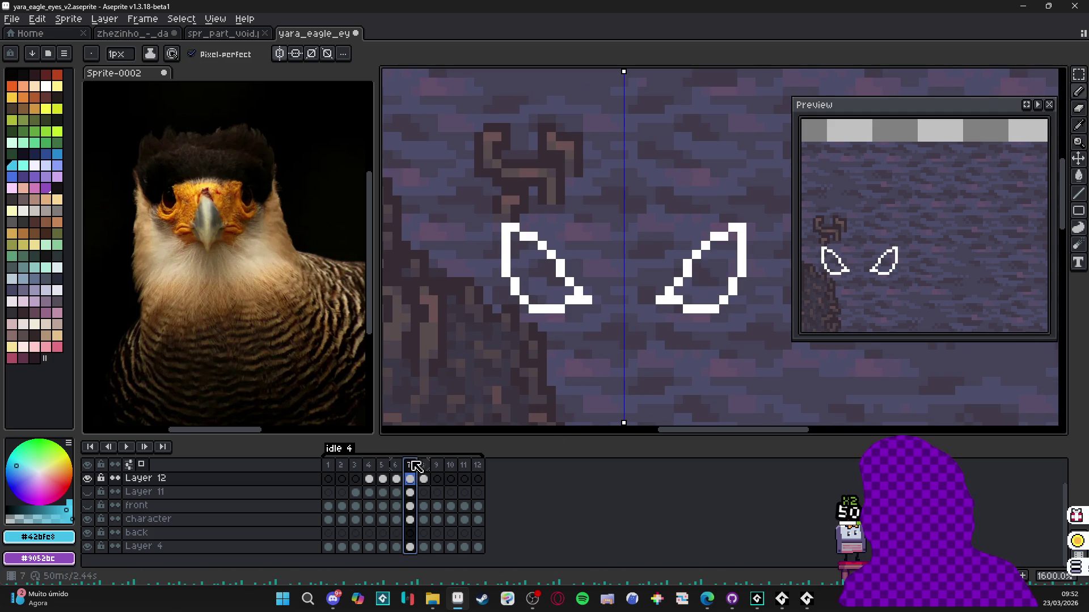
key(plus)
mouse_move(539, 268)
mouse_down()
mouse_move(537, 290)
mouse_move(524, 271)
mouse_move(546, 299)
mouse_move(557, 294)
mouse_up()
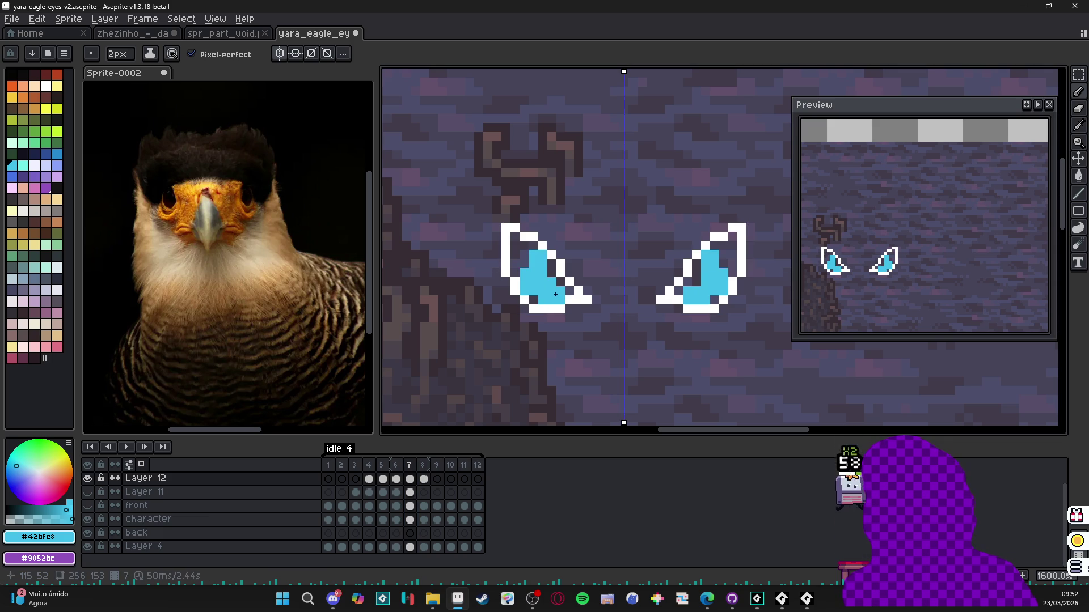
click(551, 279)
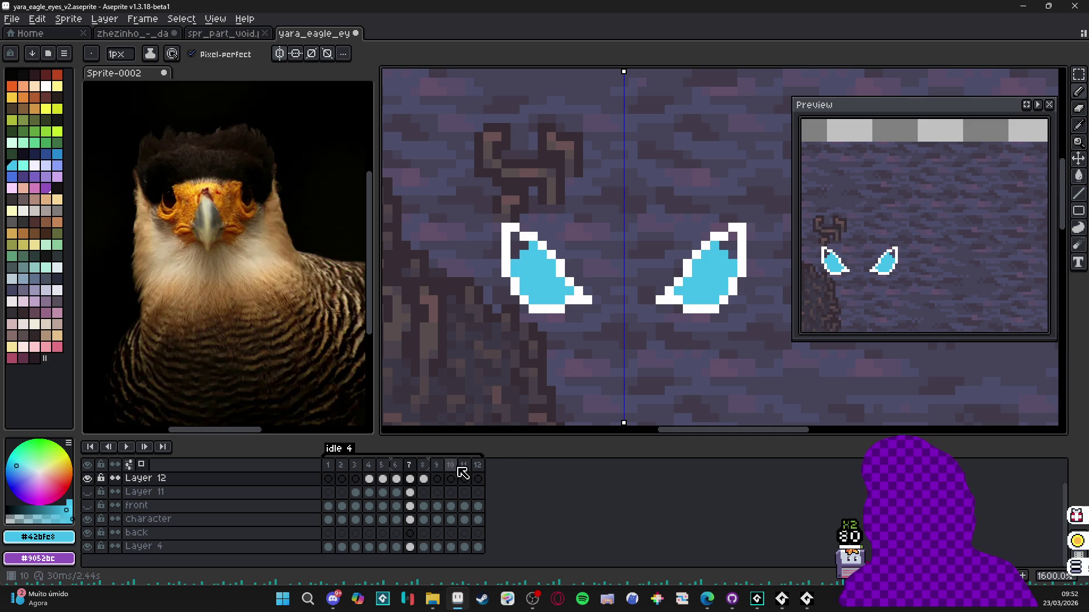
- Compare with frame 8, then play and stop the animation
click(428, 466)
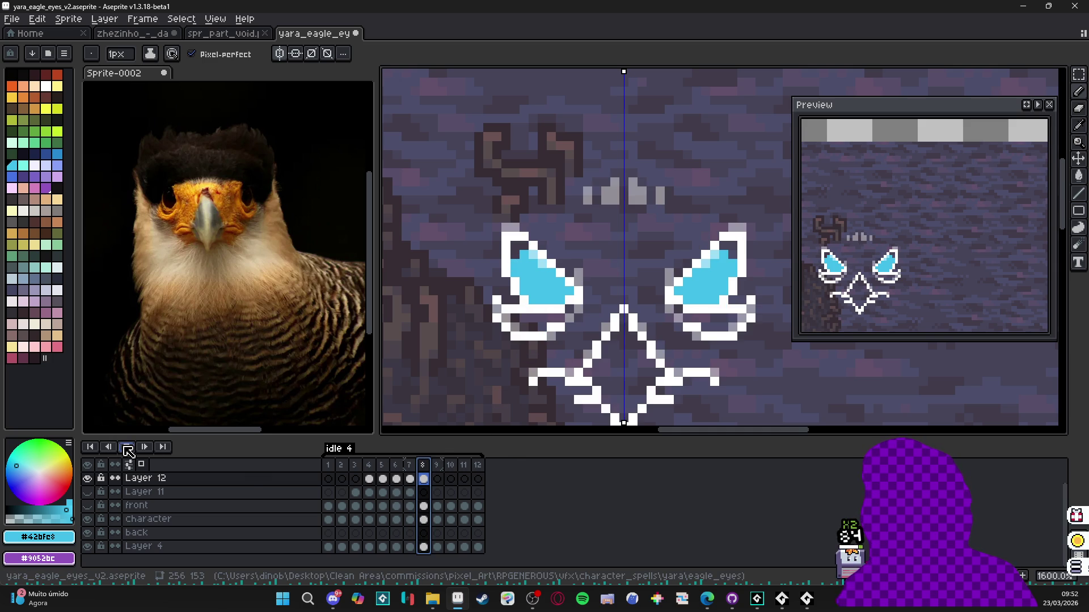
click(125, 447)
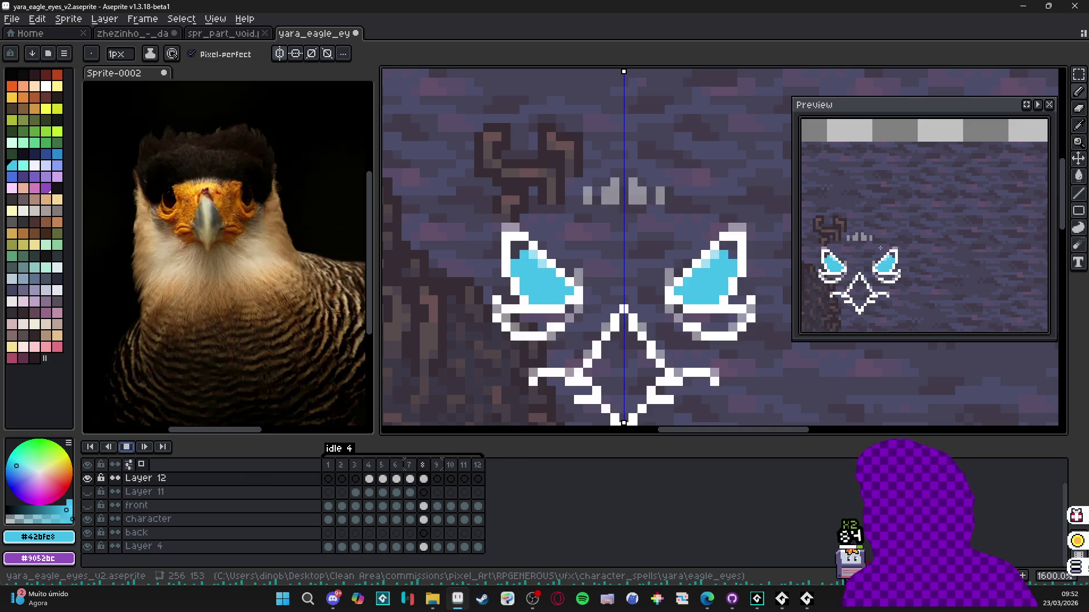
drag(871, 241, 897, 218)
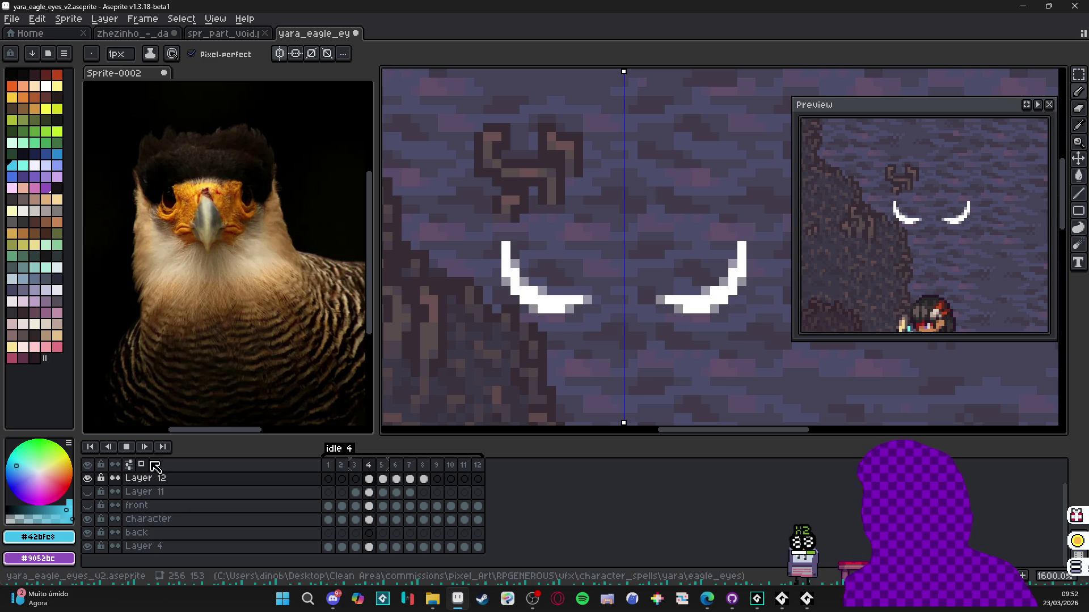
click(132, 447)
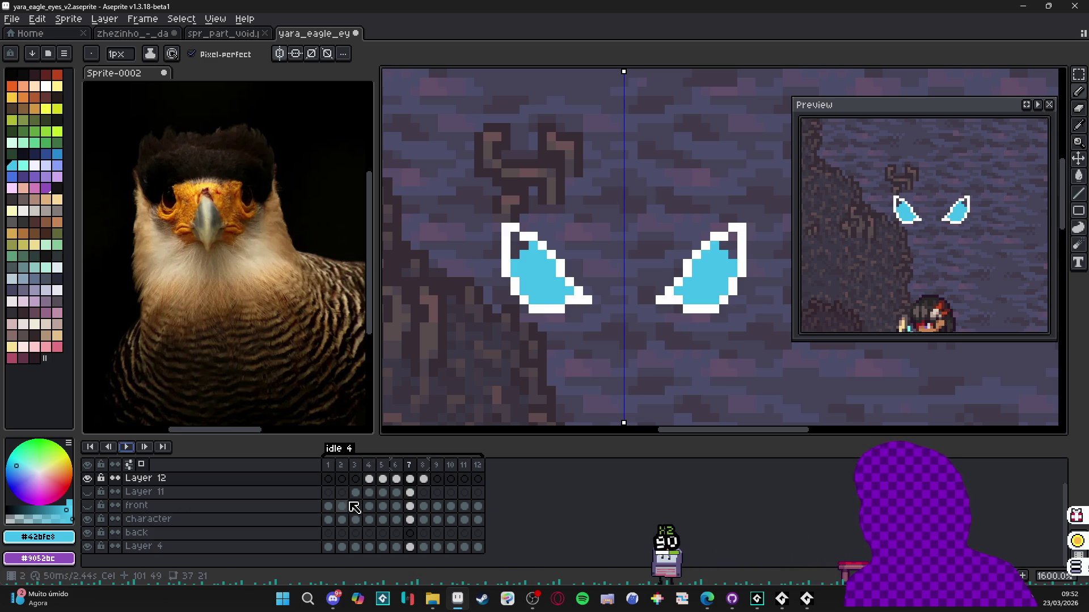
- Make Layer 11 visible again while stepping through its frame 3 to 5 cels
click(357, 493)
click(369, 492)
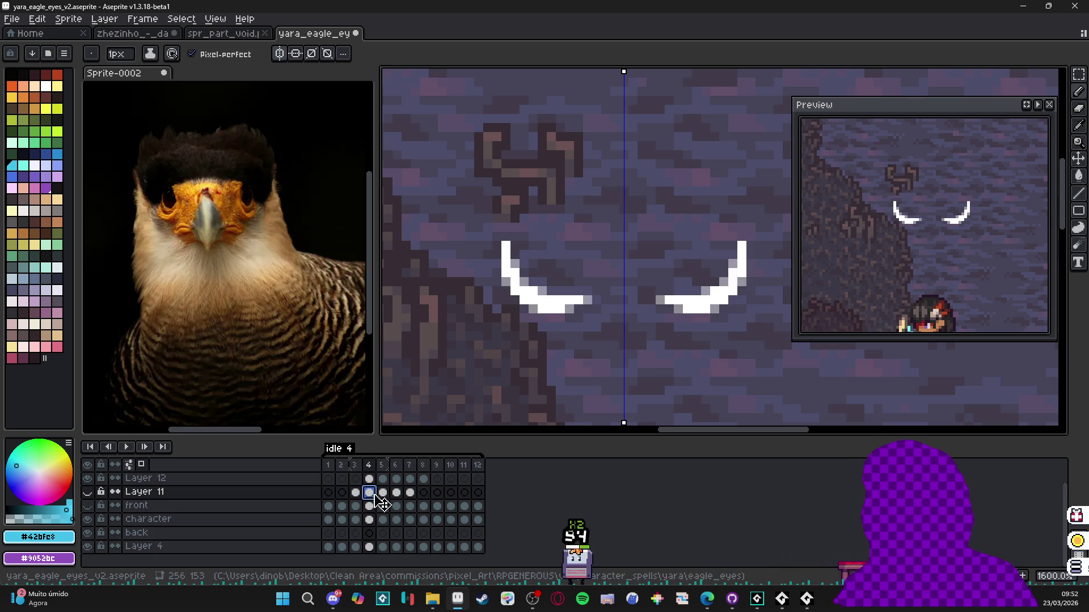
click(383, 493)
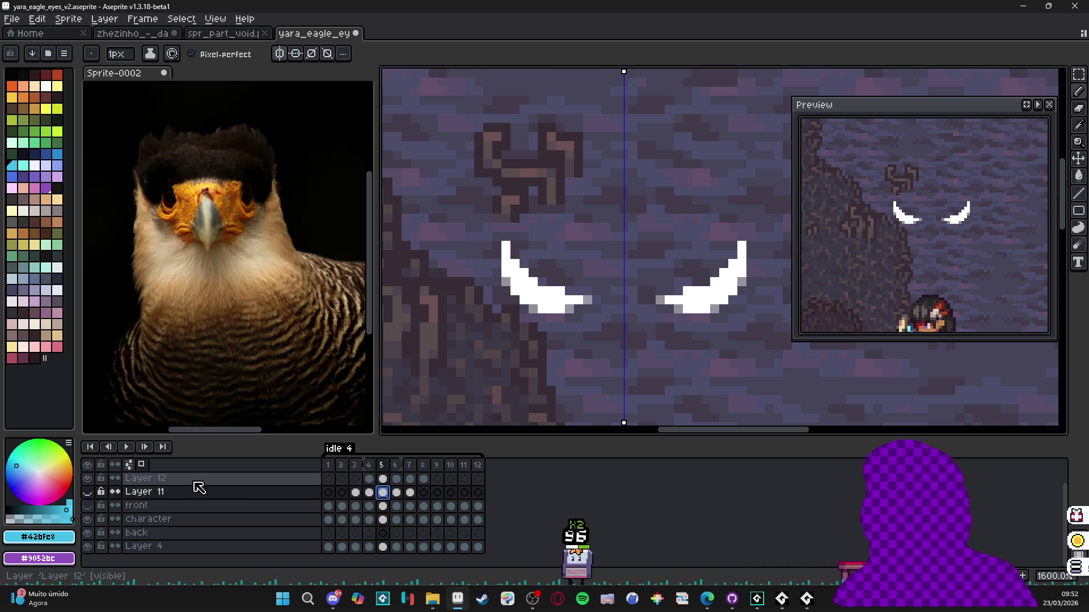
click(88, 491)
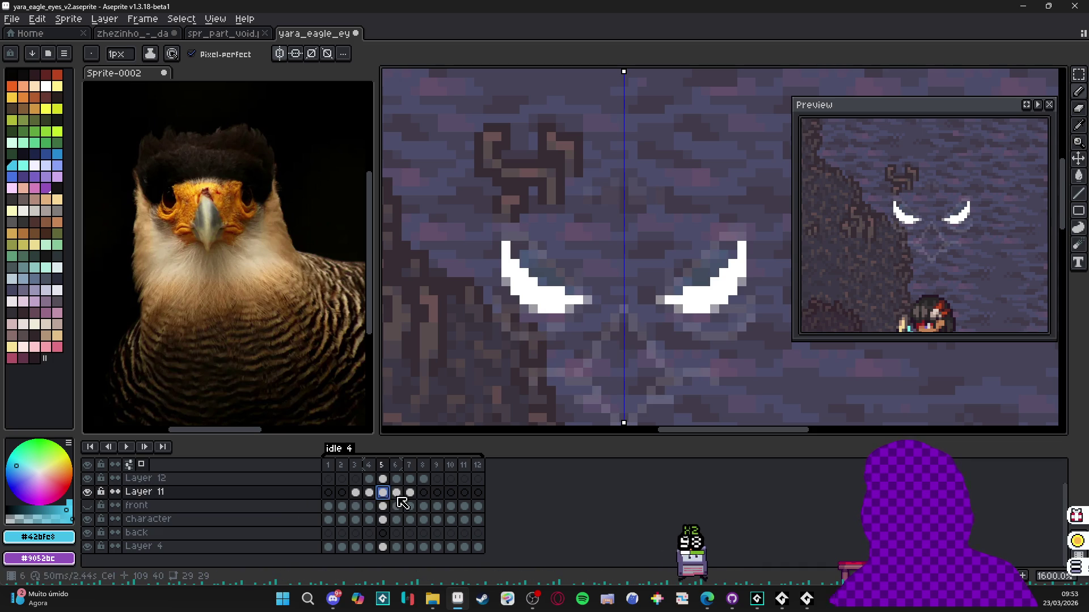
click(371, 494)
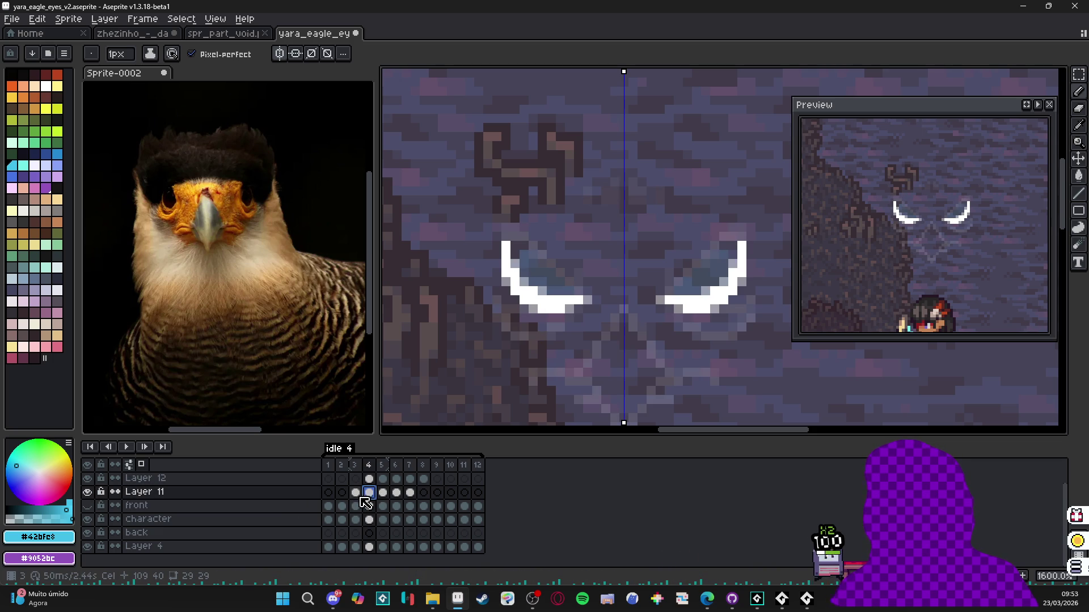
- Set Layer 11's frame 3 and frame 4 cels to 0% opacity
double_click(359, 498)
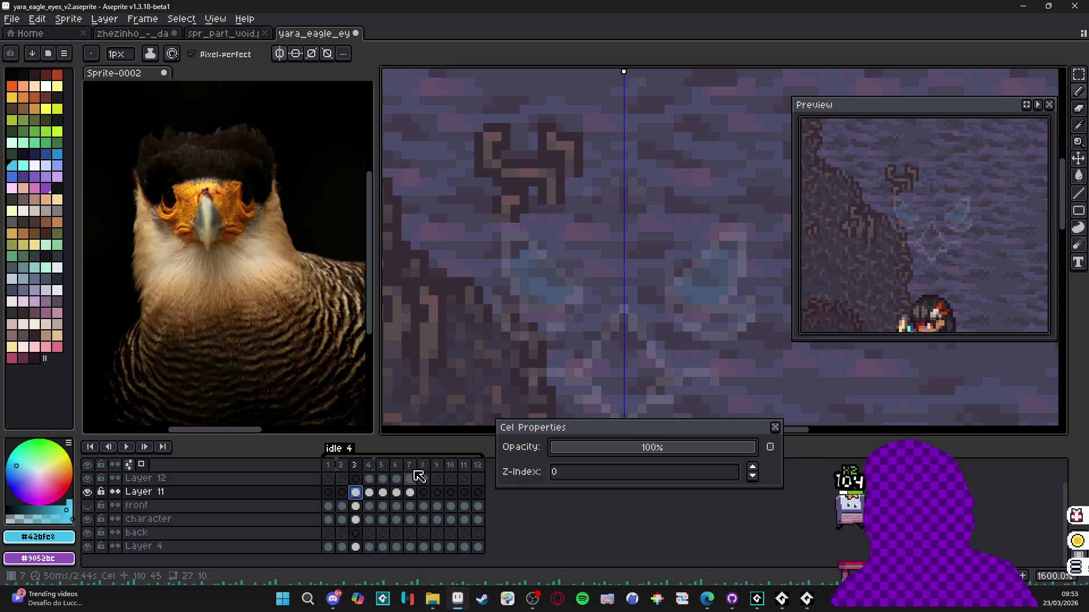
drag(637, 447, 759, 452)
click(774, 427)
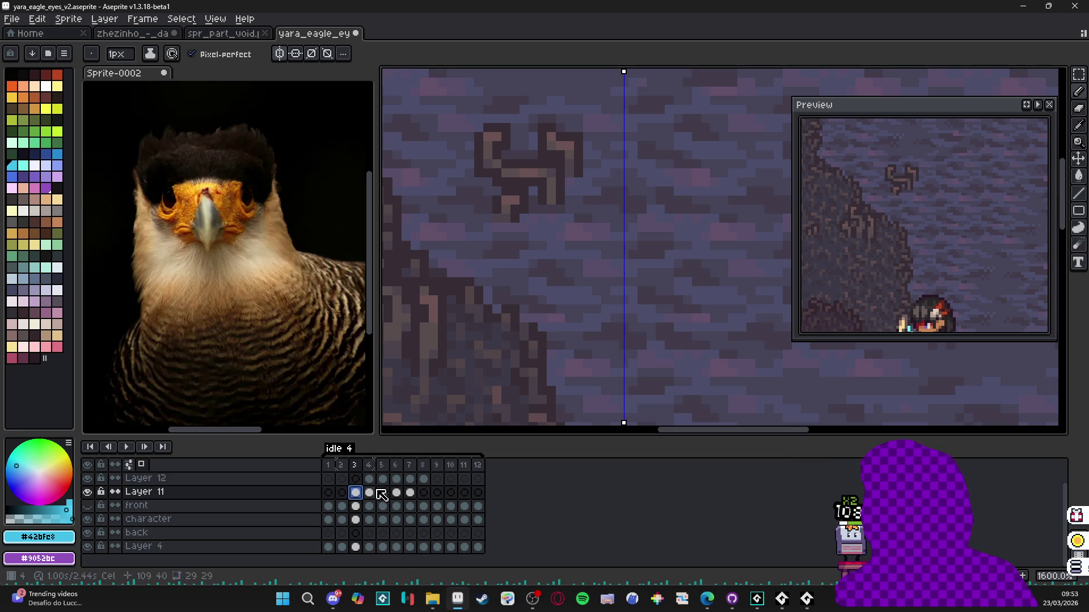
click(371, 494)
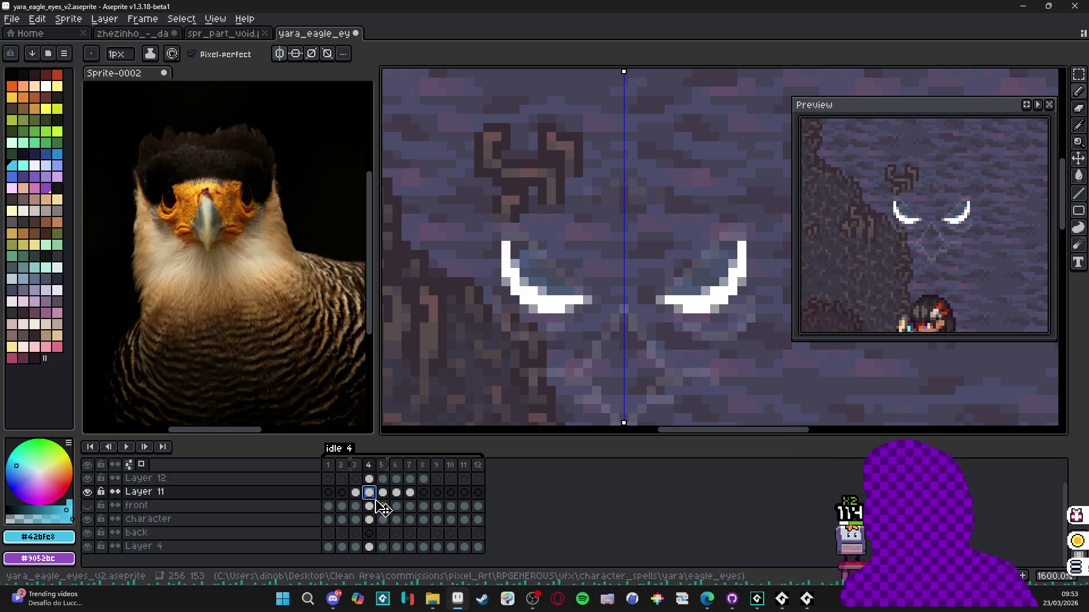
double_click(369, 492)
drag(595, 448, 550, 448)
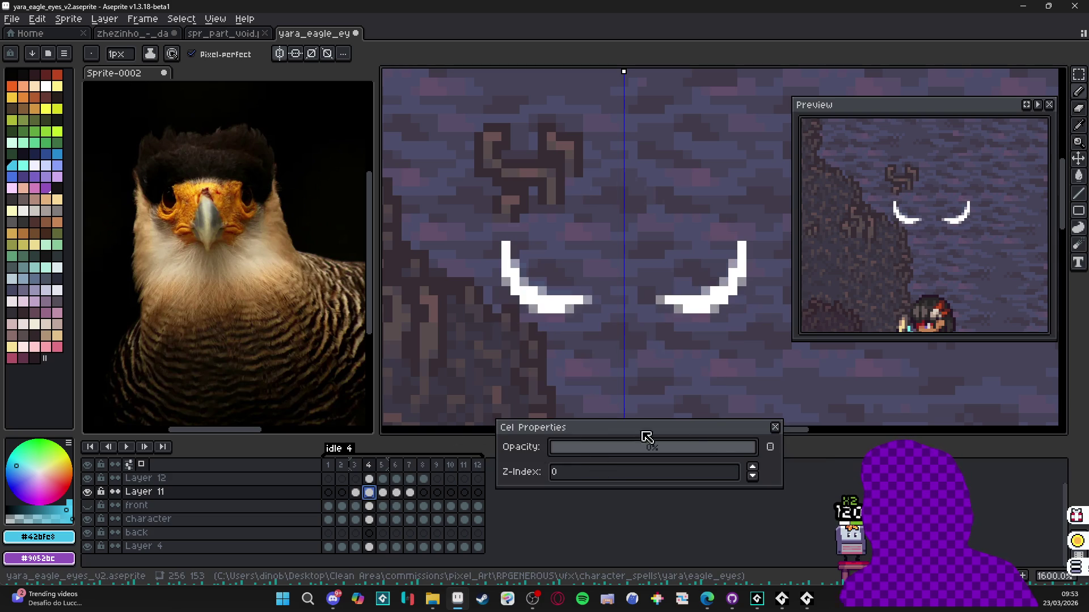
click(775, 427)
- Erase Layer 11's bluish shading inside both eyes on frame 5
click(382, 493)
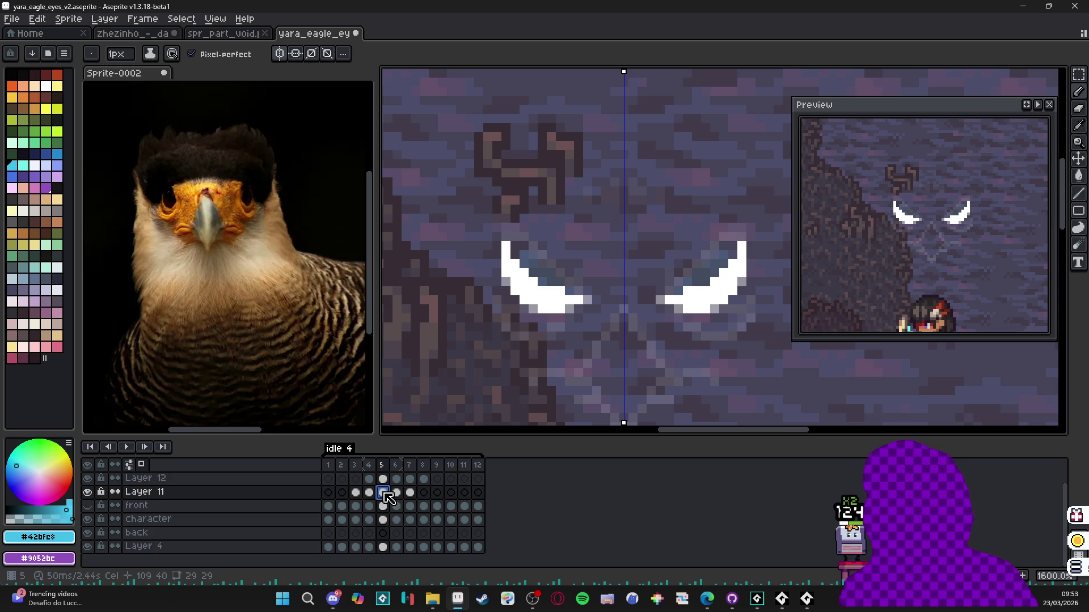
key(e)
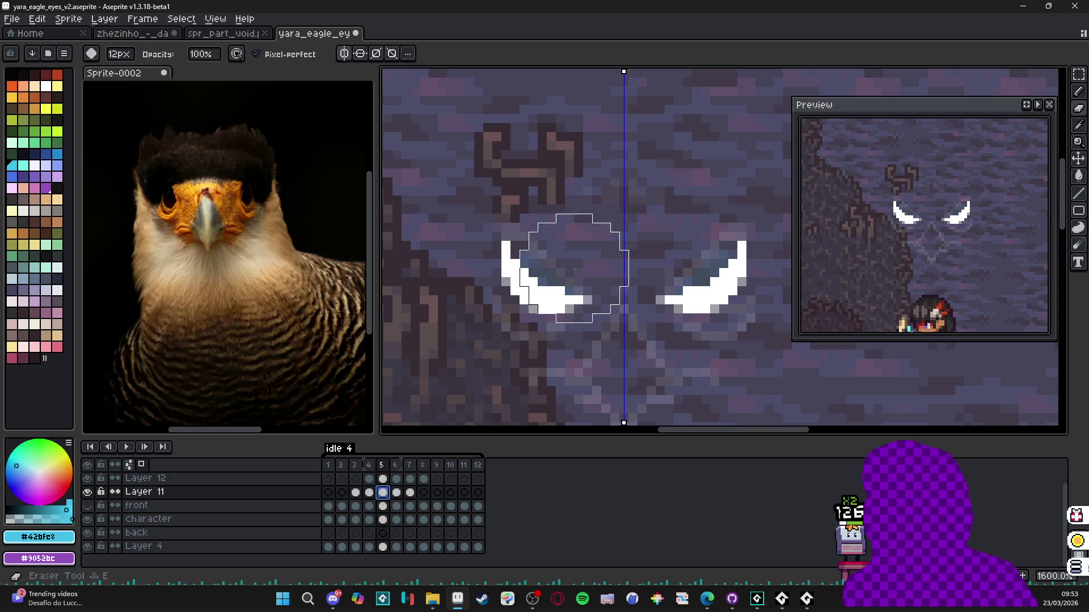
drag(559, 278, 554, 253)
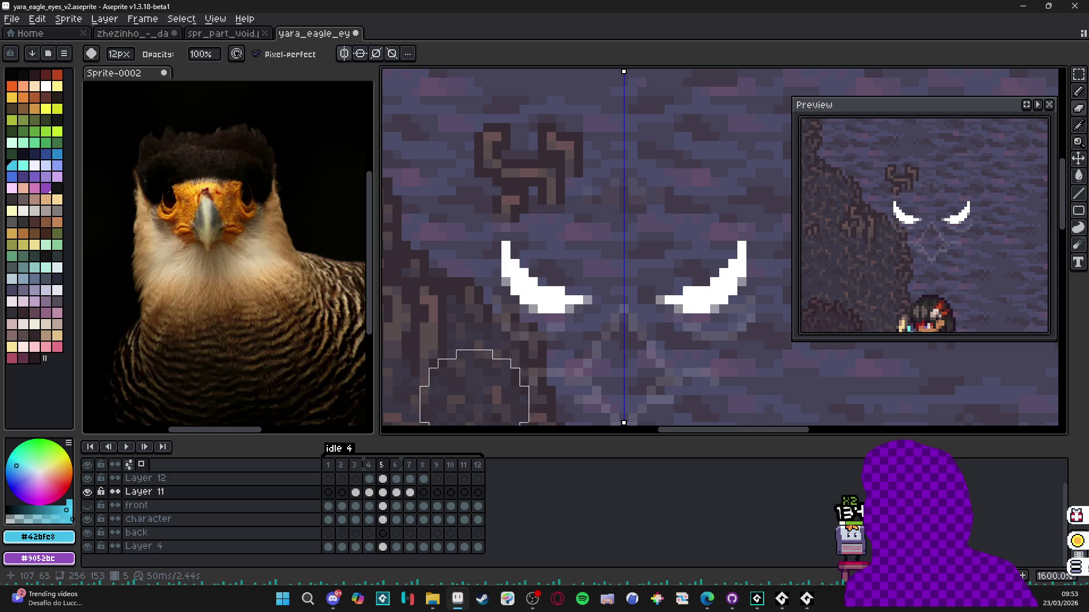
double_click(399, 495)
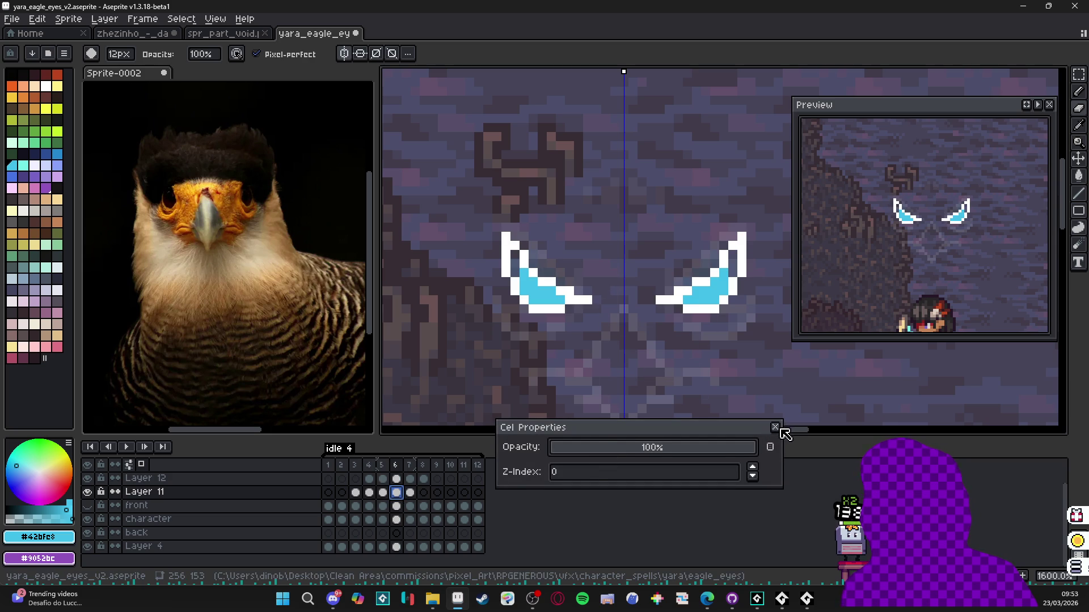
- Raise Layer 11's layer opacity to full
click(775, 427)
double_click(154, 492)
drag(946, 302, 994, 294)
click(995, 230)
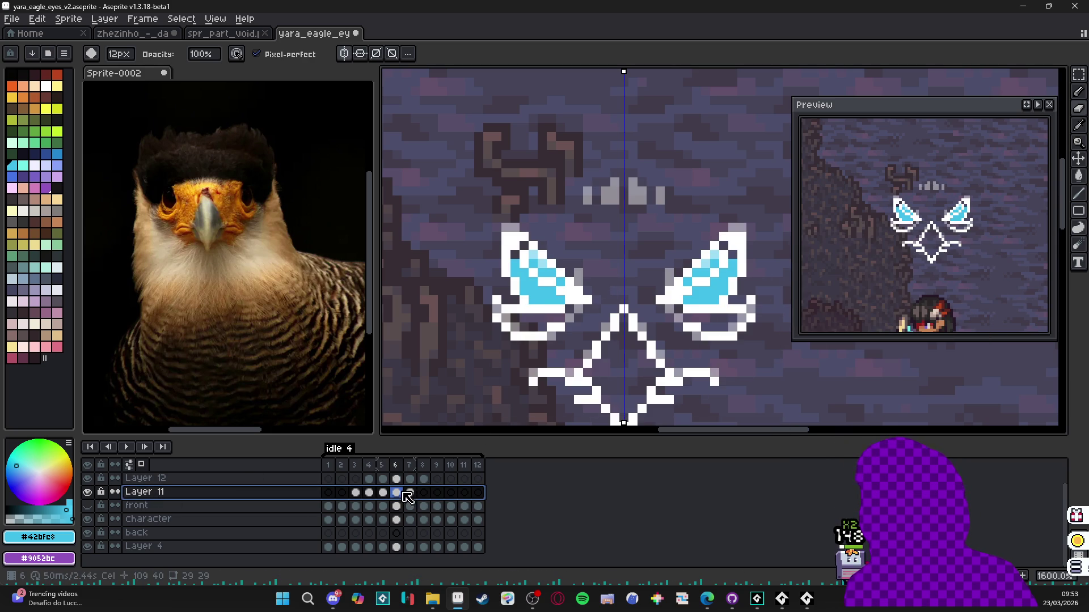
- Set Layer 11's frame 6 cel to 23% opacity and frame 7 cel to 57%
double_click(402, 493)
click(578, 449)
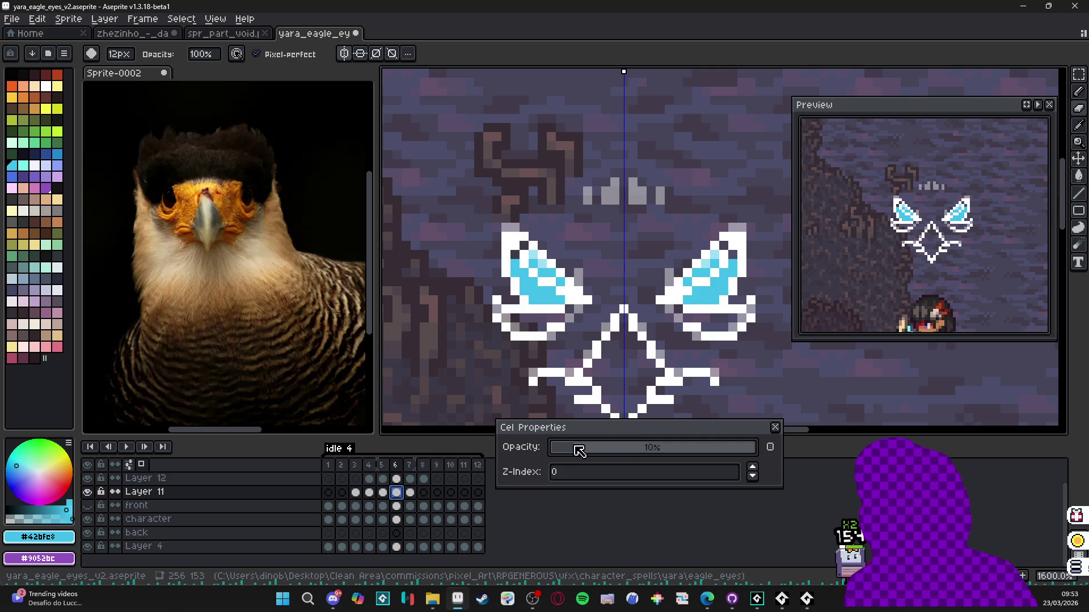
click(600, 448)
click(776, 427)
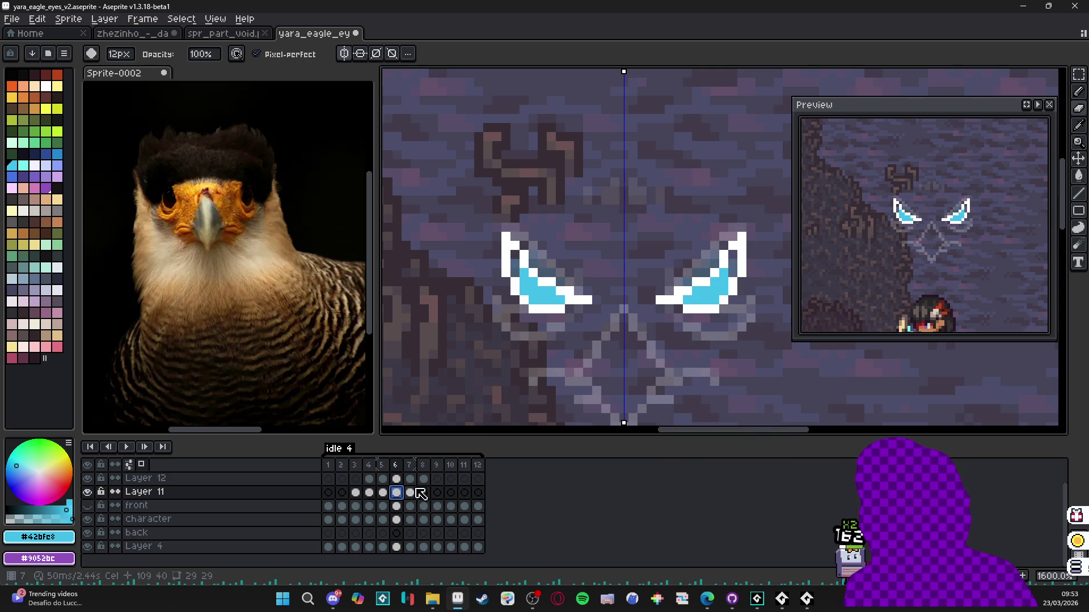
click(416, 494)
double_click(419, 500)
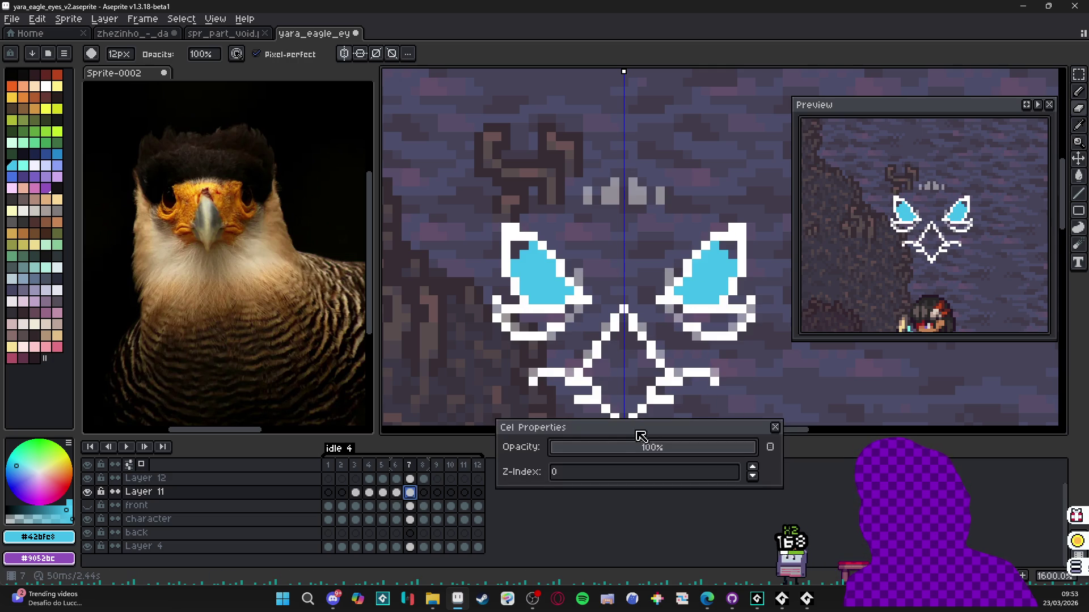
click(689, 452)
drag(694, 454, 667, 452)
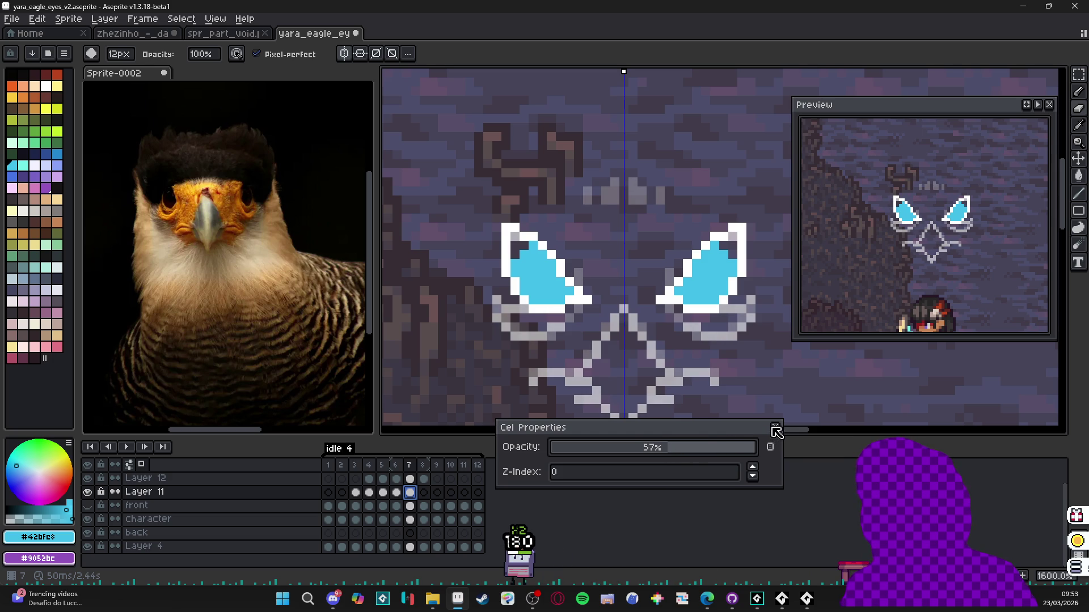
click(775, 428)
- Lower Layer 11's frame 5 cel opacity to about 3%
click(424, 492)
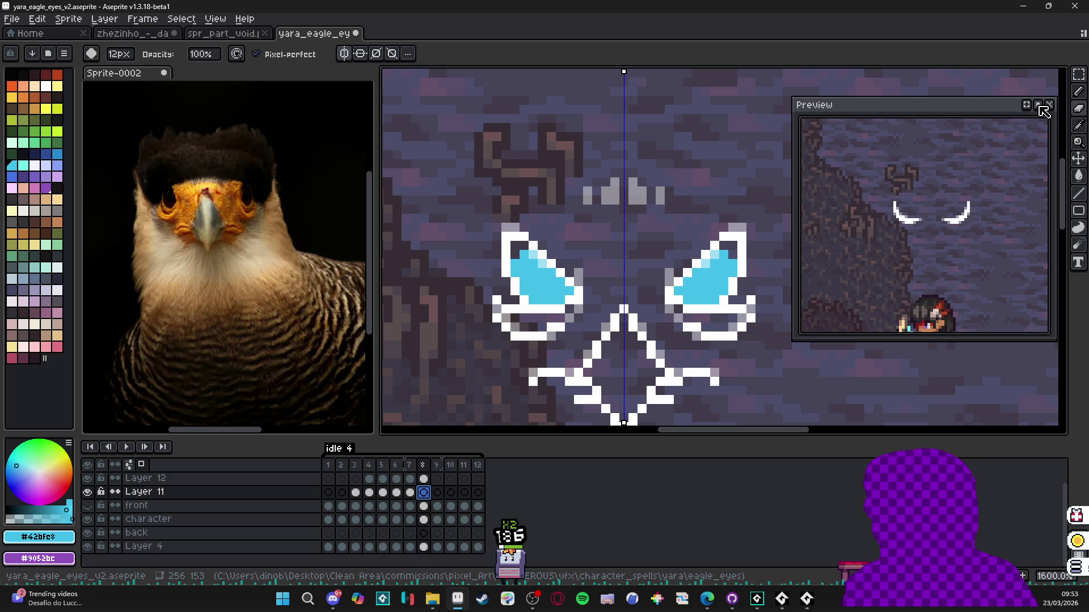
click(369, 493)
click(382, 493)
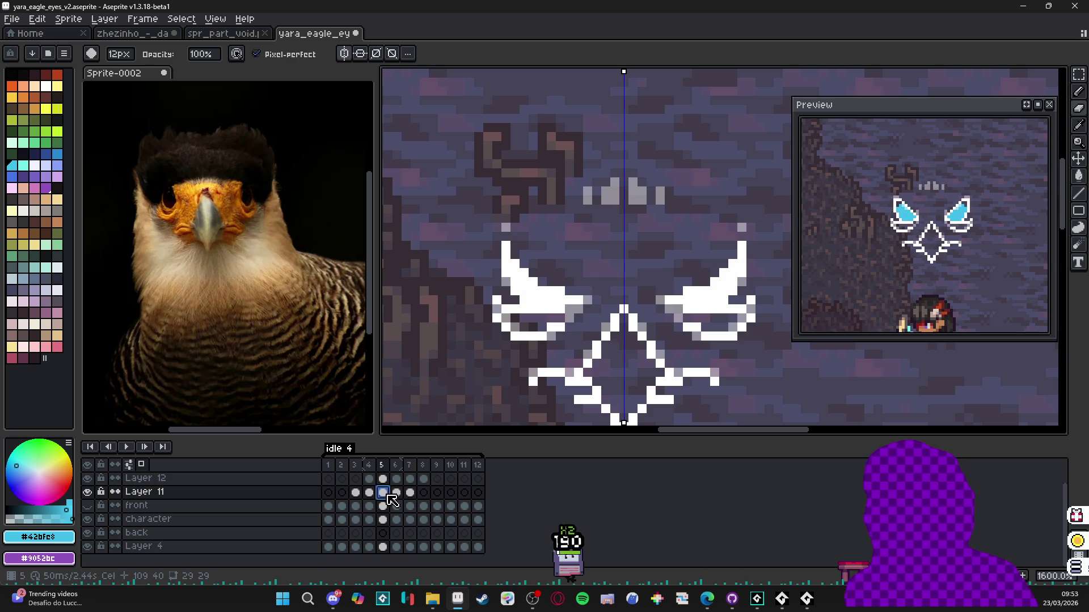
double_click(383, 493)
click(560, 452)
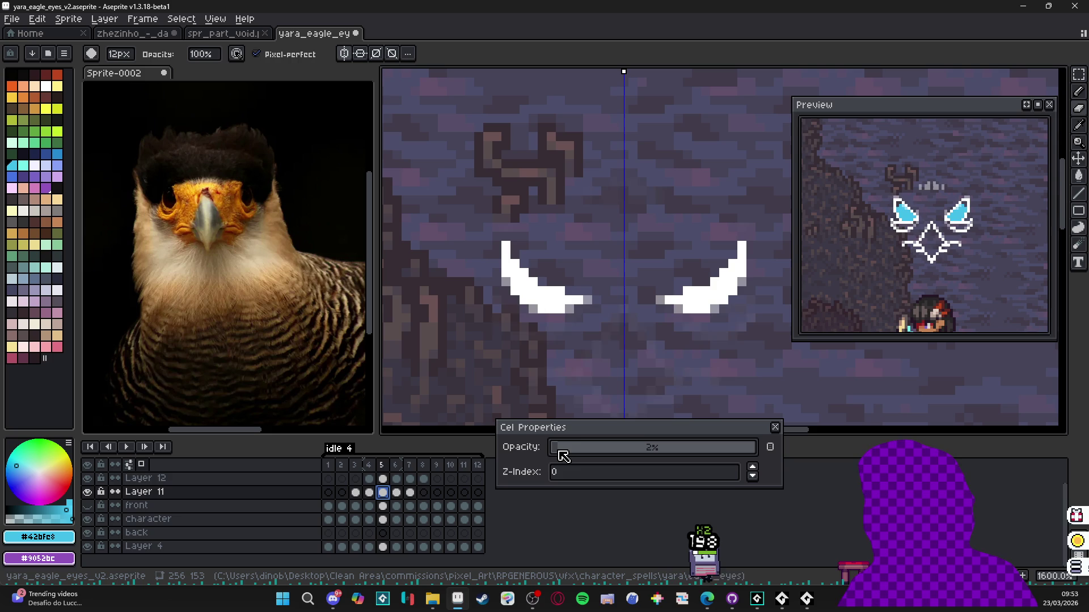
scroll(564, 457, up, 1)
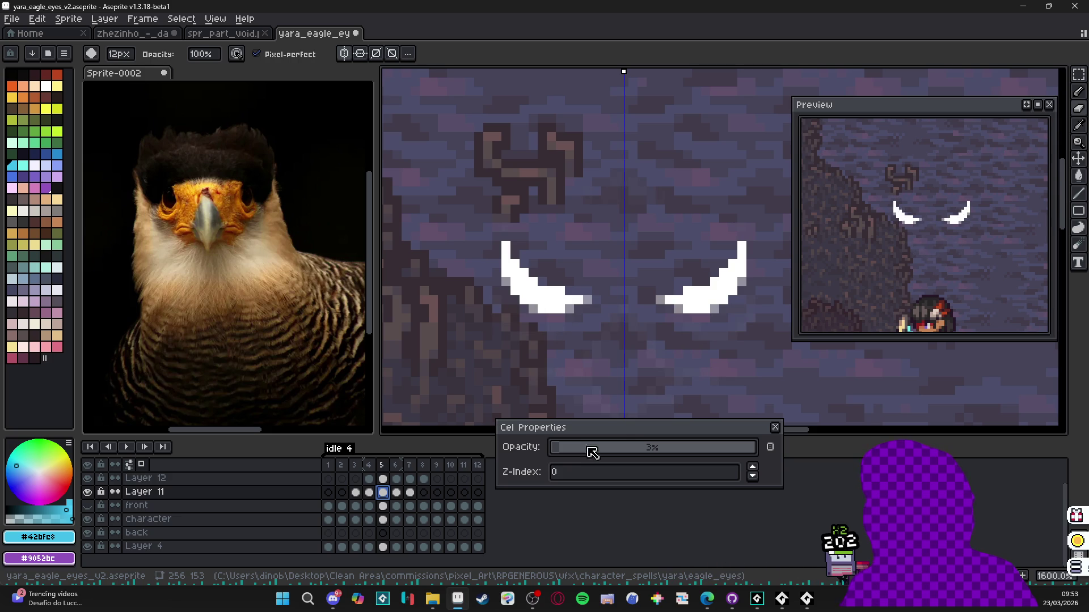
click(775, 426)
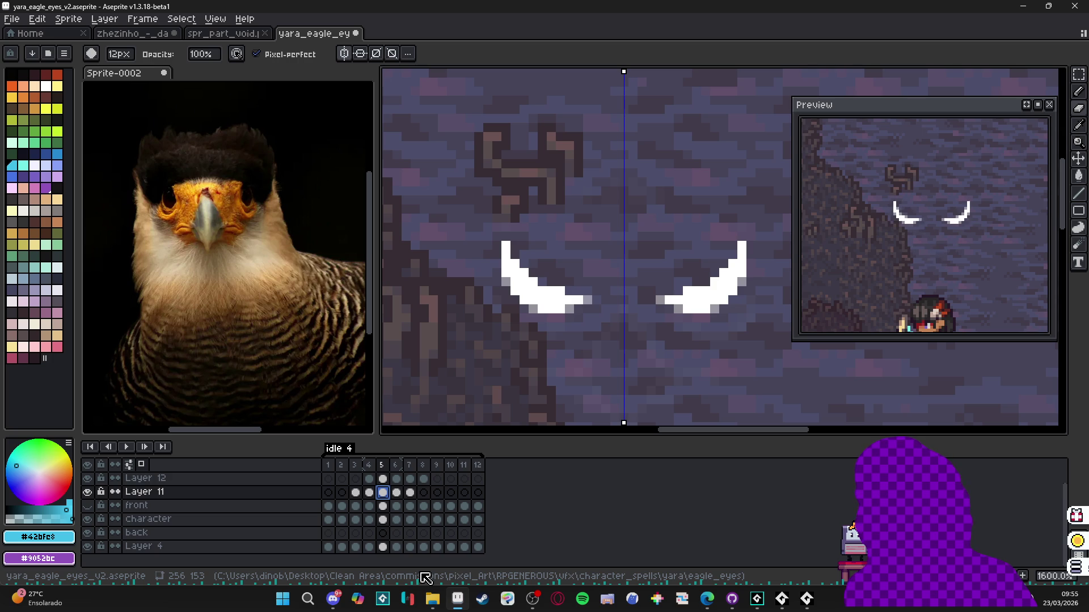
- Go to frame 7 and eyedrop white from the eye outline for the pencil
click(354, 466)
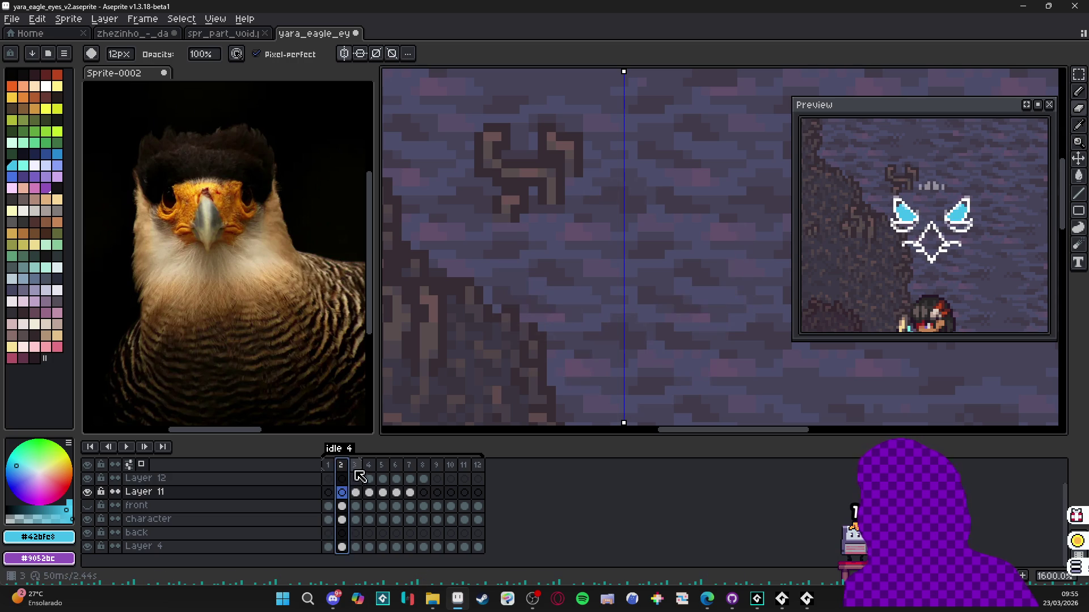
click(368, 467)
click(381, 467)
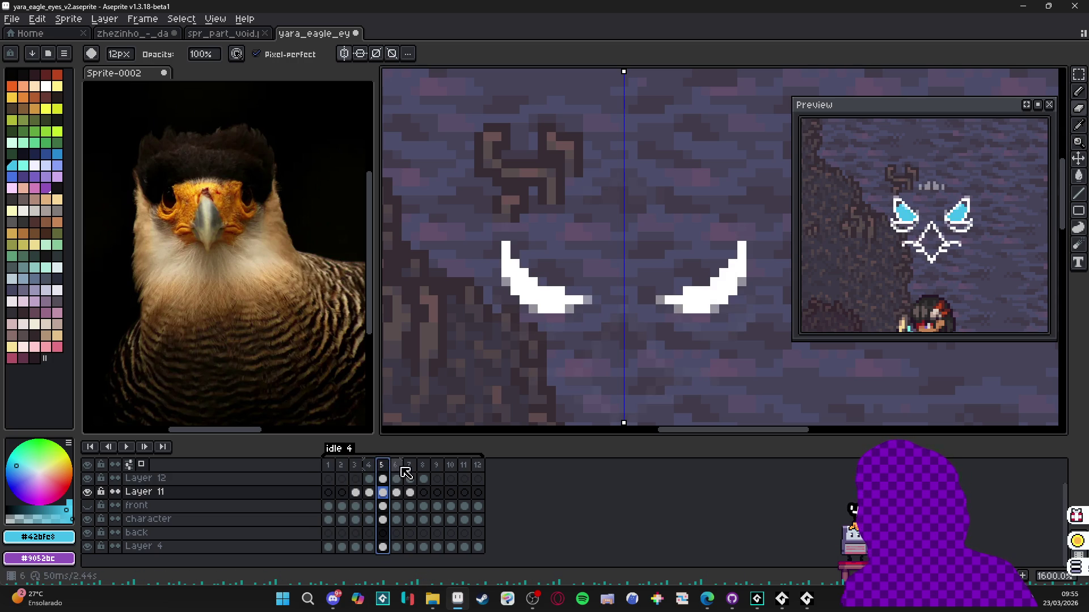
click(395, 468)
click(409, 466)
key(i)
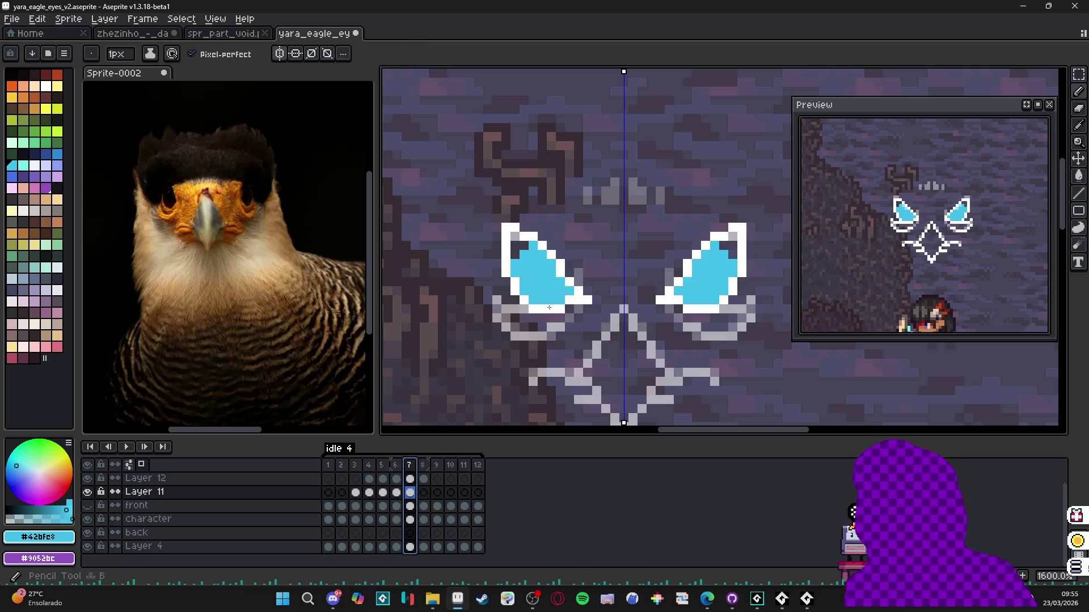
click(568, 269)
key(b)
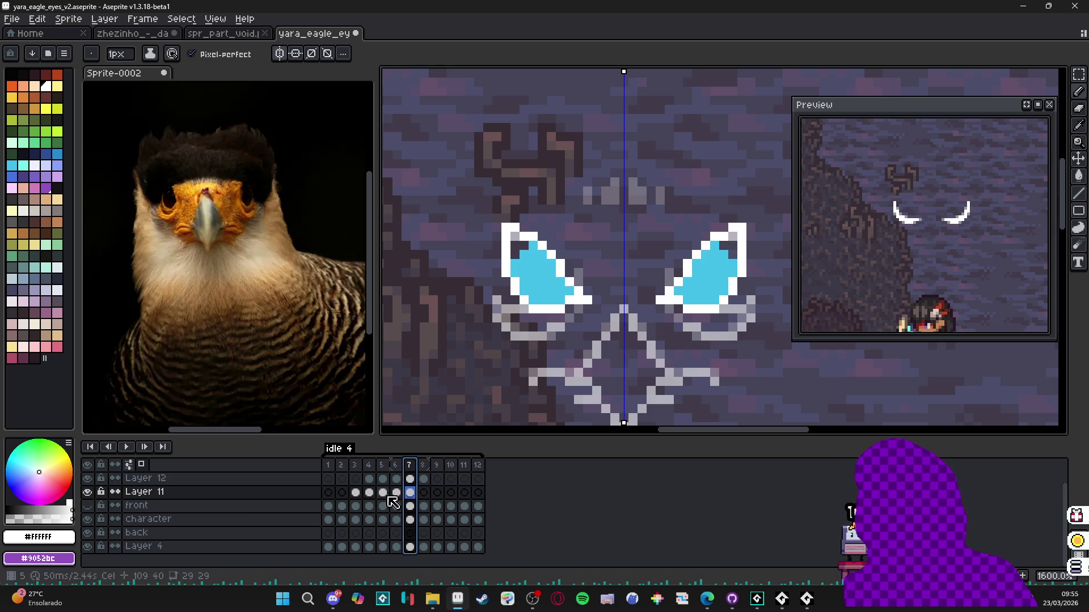
- Add two new layers, Layer 13 and Layer 14, above the eye layers
click(309, 493)
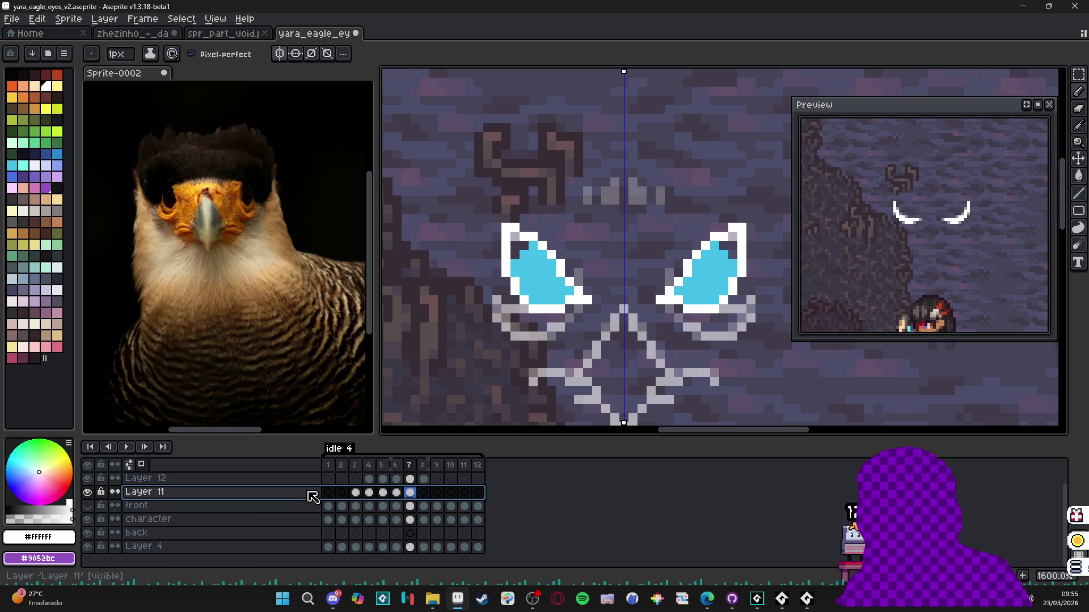
key(shift+n)
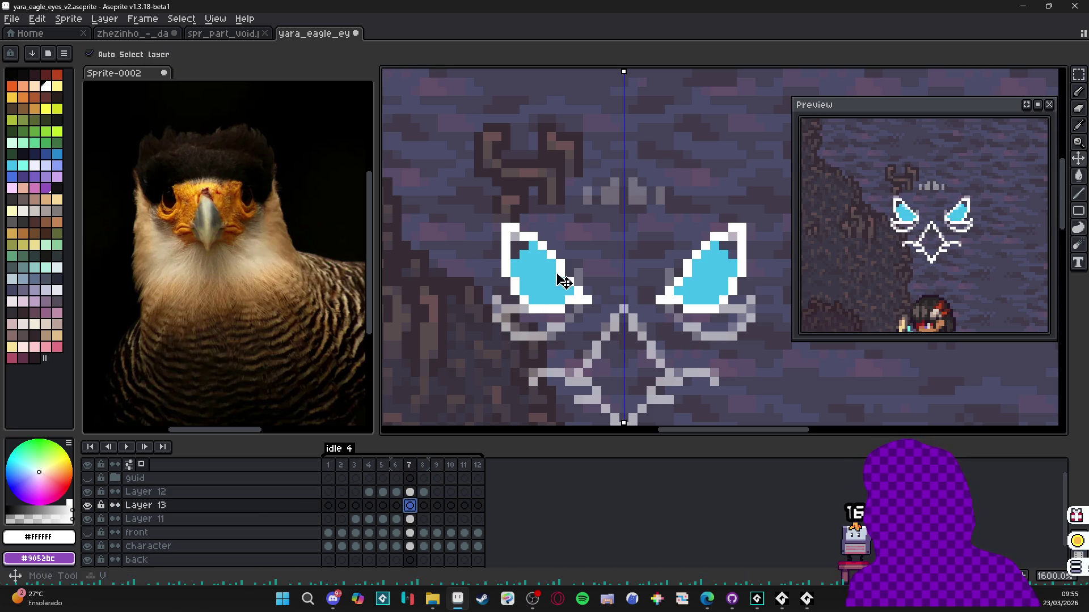
key(Up)
click(397, 481)
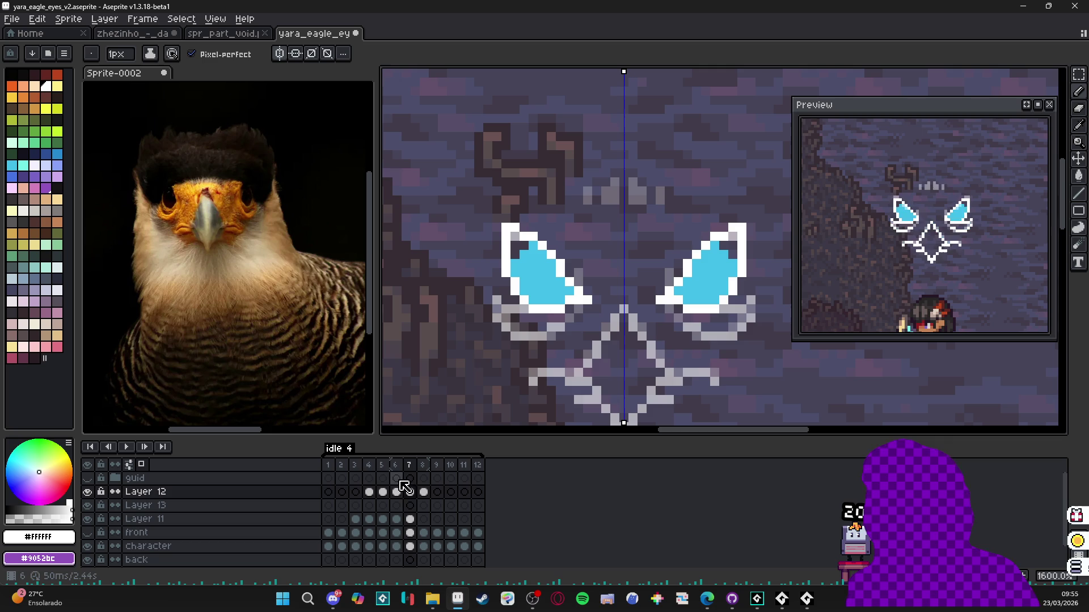
click(411, 492)
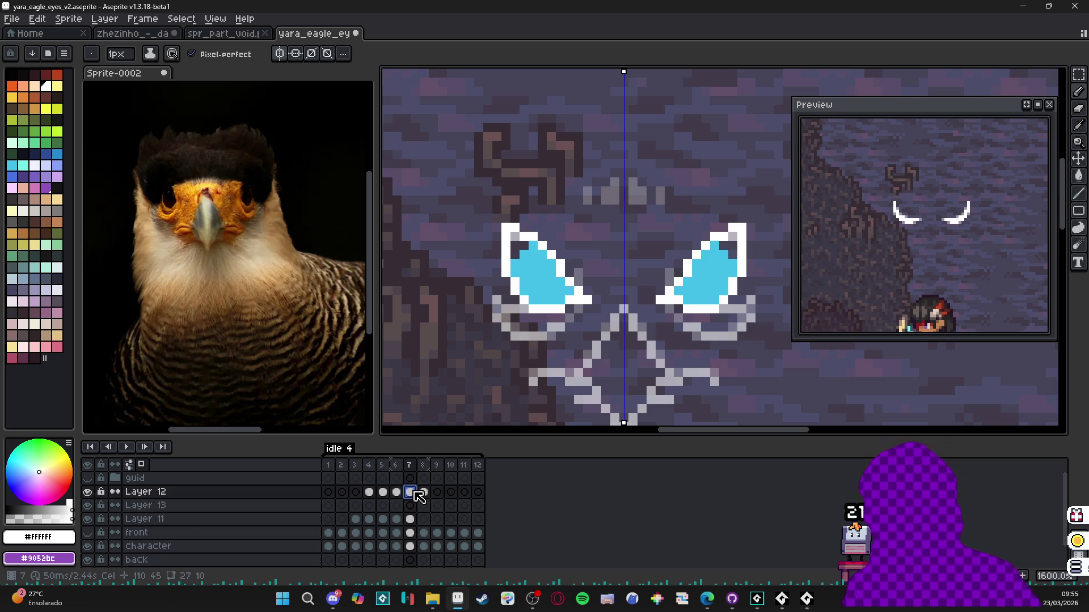
key(shift+n)
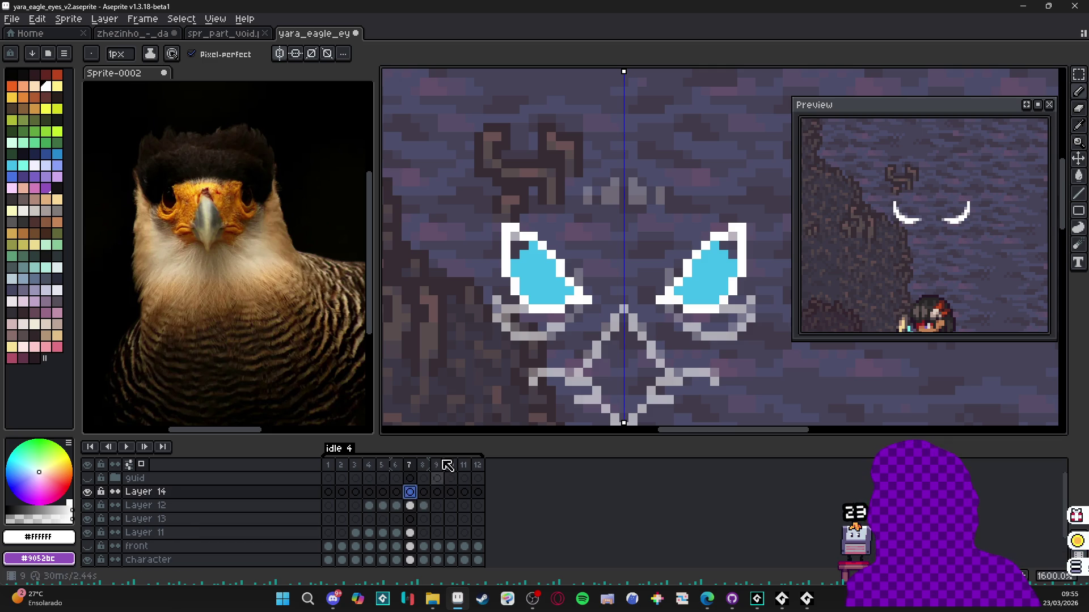
- Draw mirrored white highlight pixels into both eyes on Layer 14, frame 7
drag(542, 264, 542, 226)
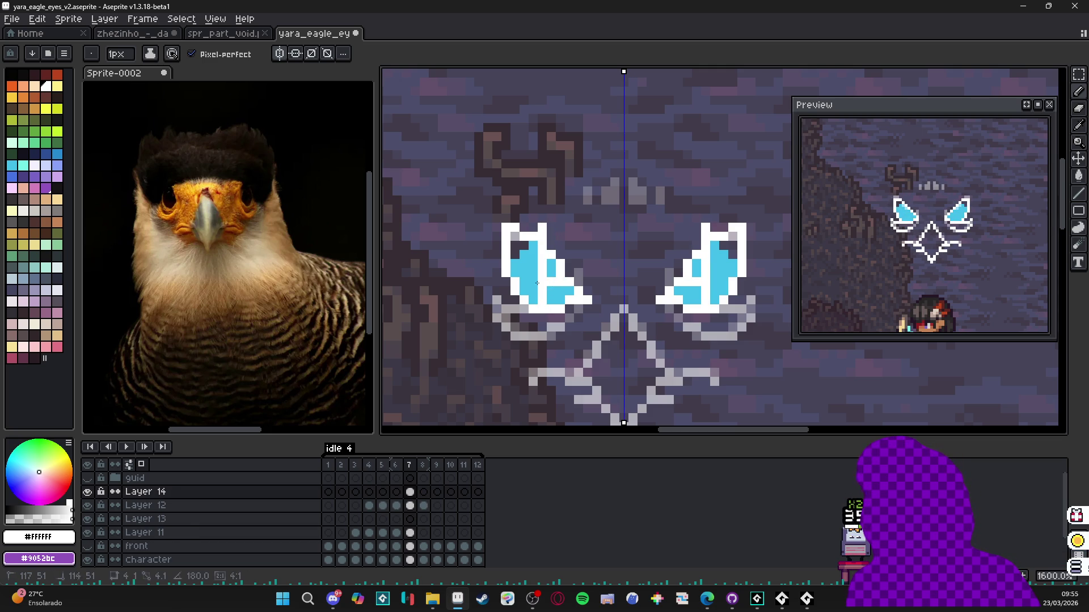
drag(549, 283, 523, 283)
click(535, 294)
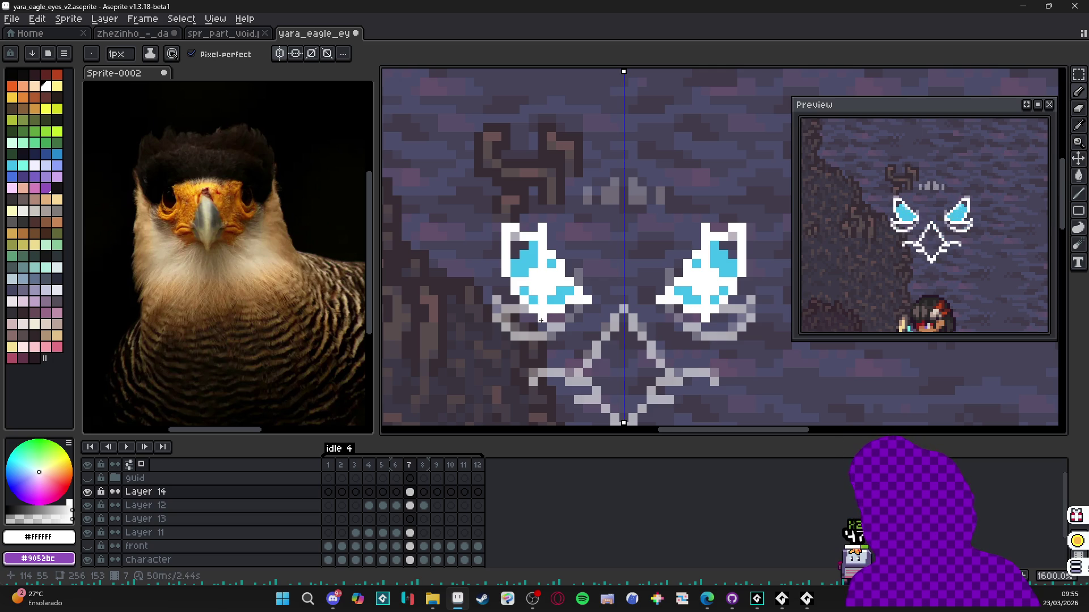
key(period)
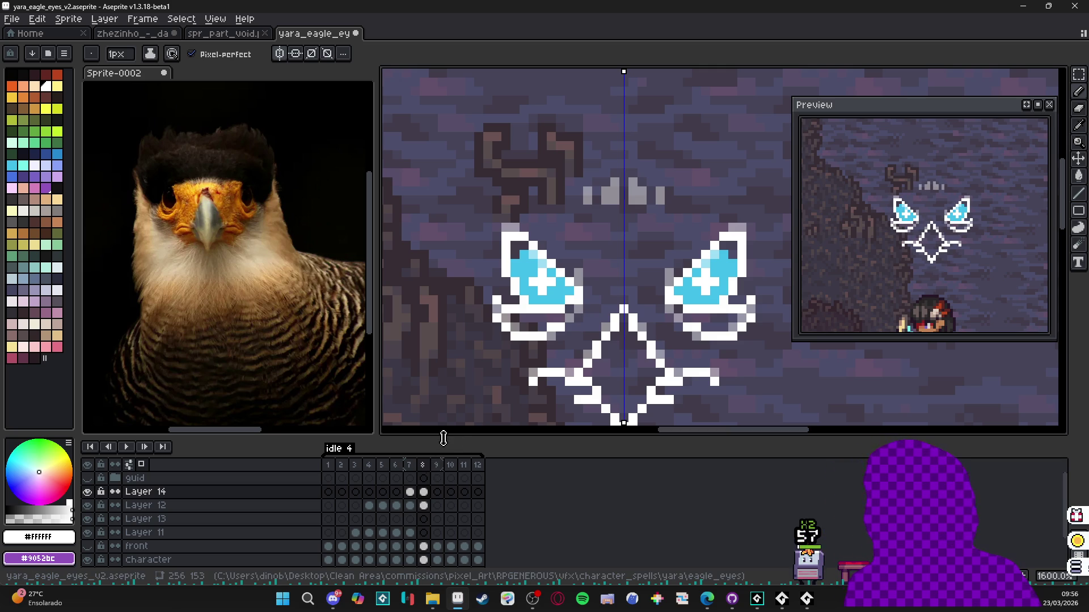
- Erase the white cross highlights from both eyes on Layer 14, frame 8
click(412, 492)
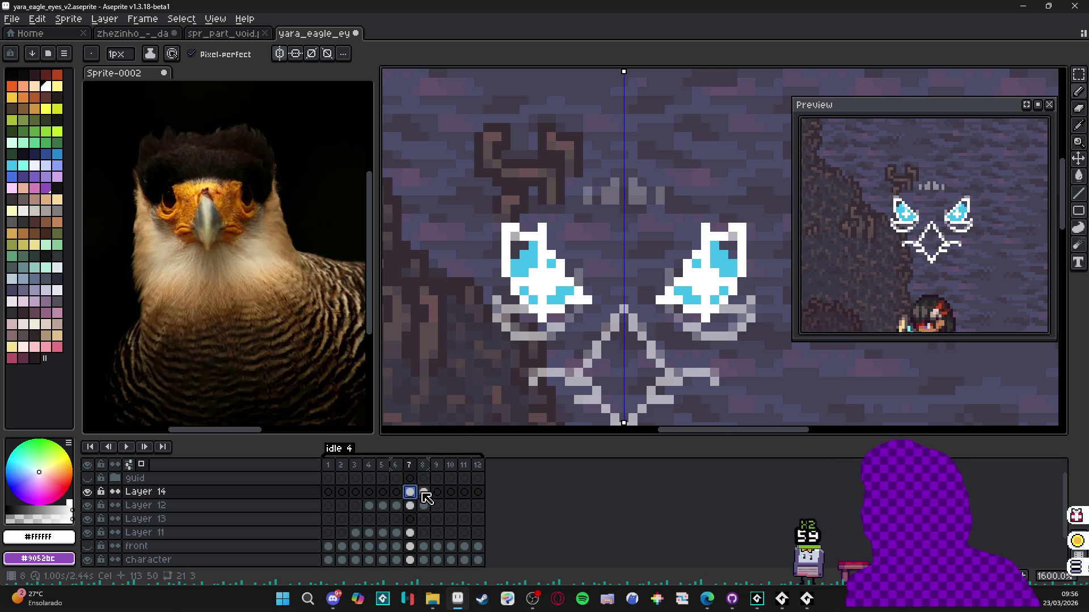
click(424, 492)
key(e)
mouse_move(553, 297)
mouse_down()
mouse_move(539, 267)
mouse_move(538, 276)
mouse_up()
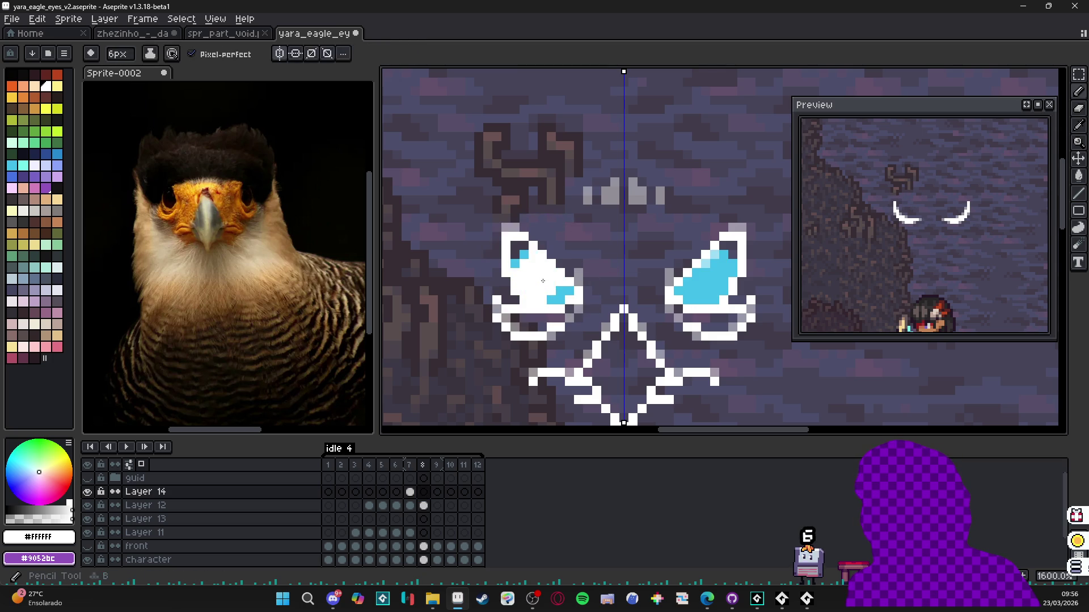
key(v)
key(b)
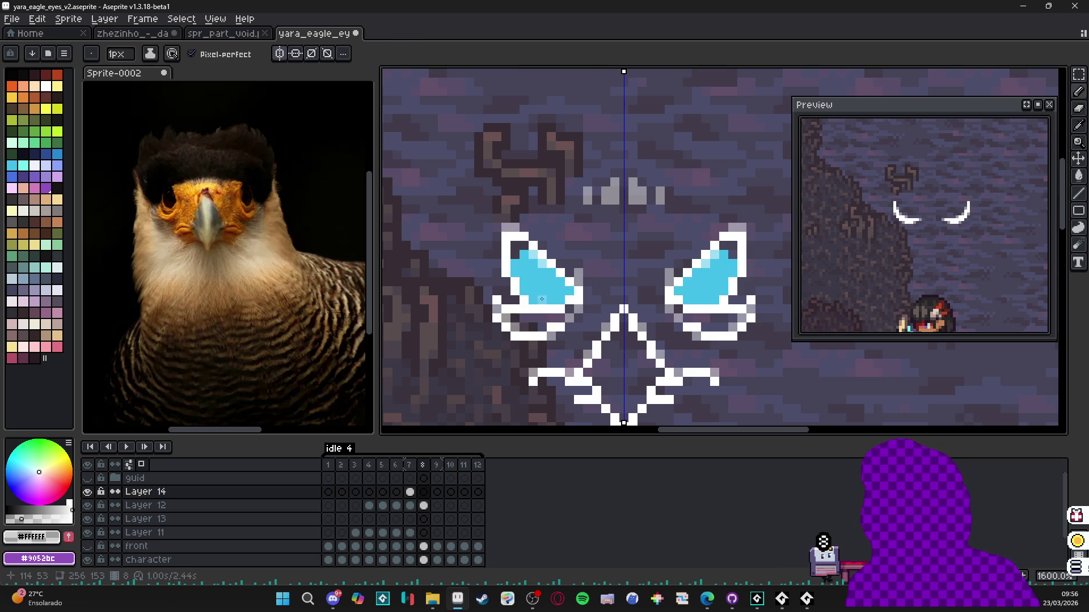
- Redraw white highlight pixels in frame 8's eyes, undoing misplaced strokes
click(543, 261)
drag(545, 245, 545, 246)
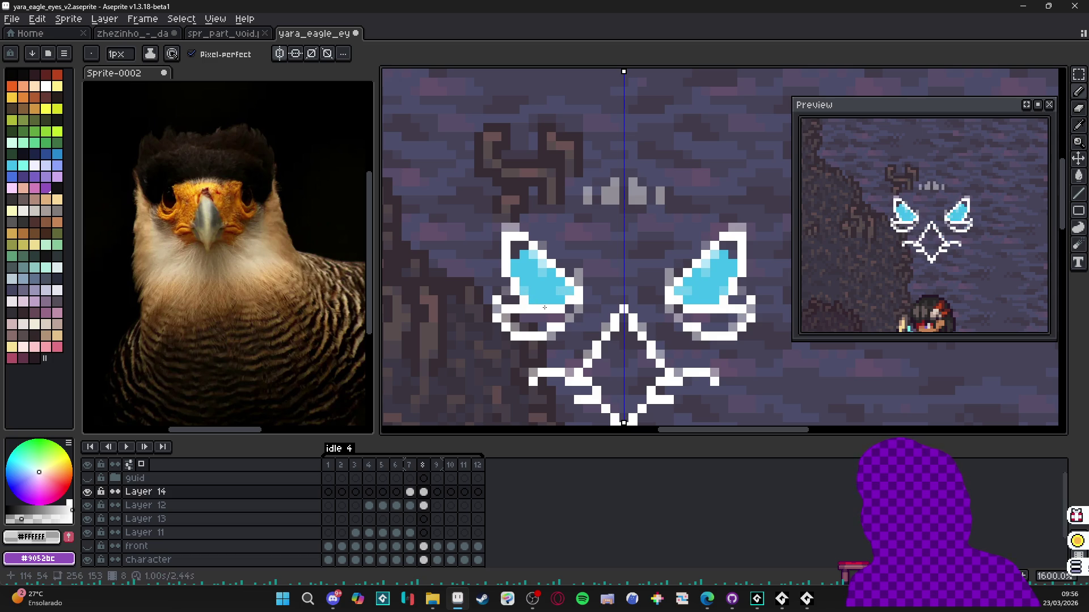
drag(545, 302, 541, 310)
key(ctrl+z)
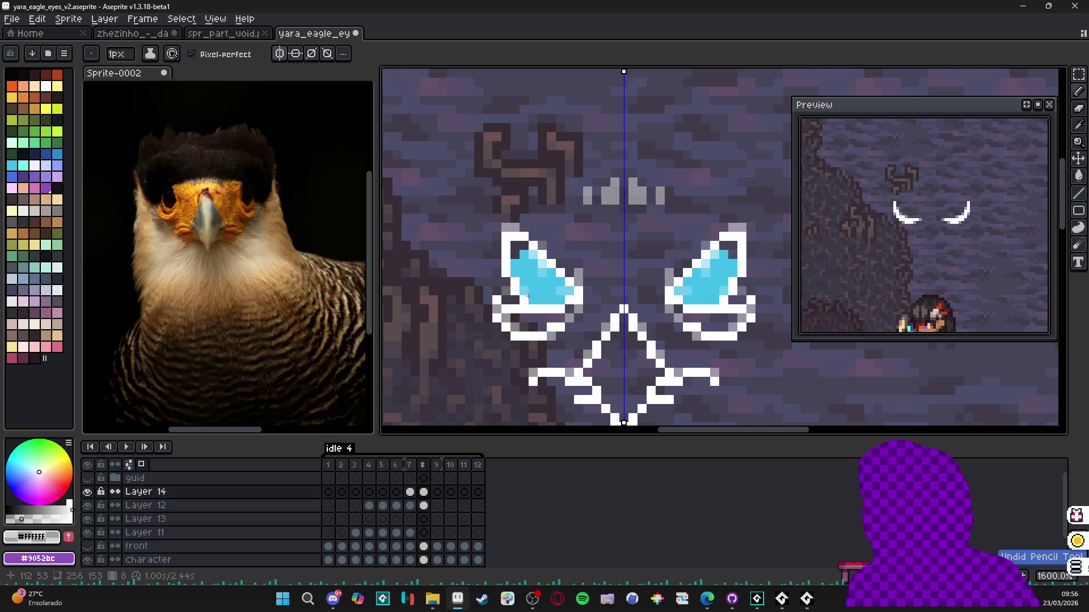
click(554, 289)
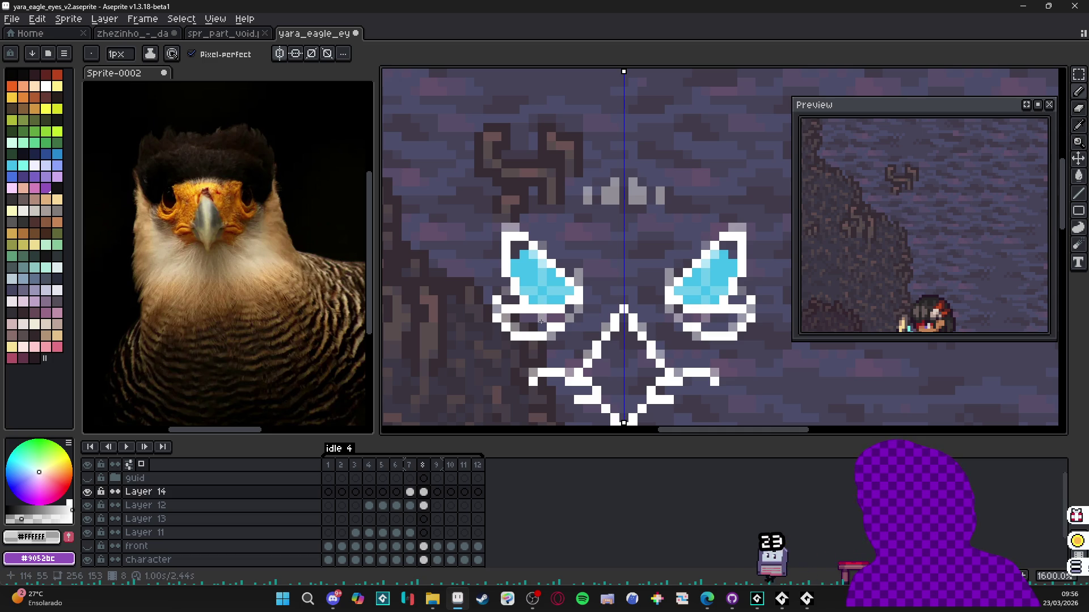
key(ctrl+z)
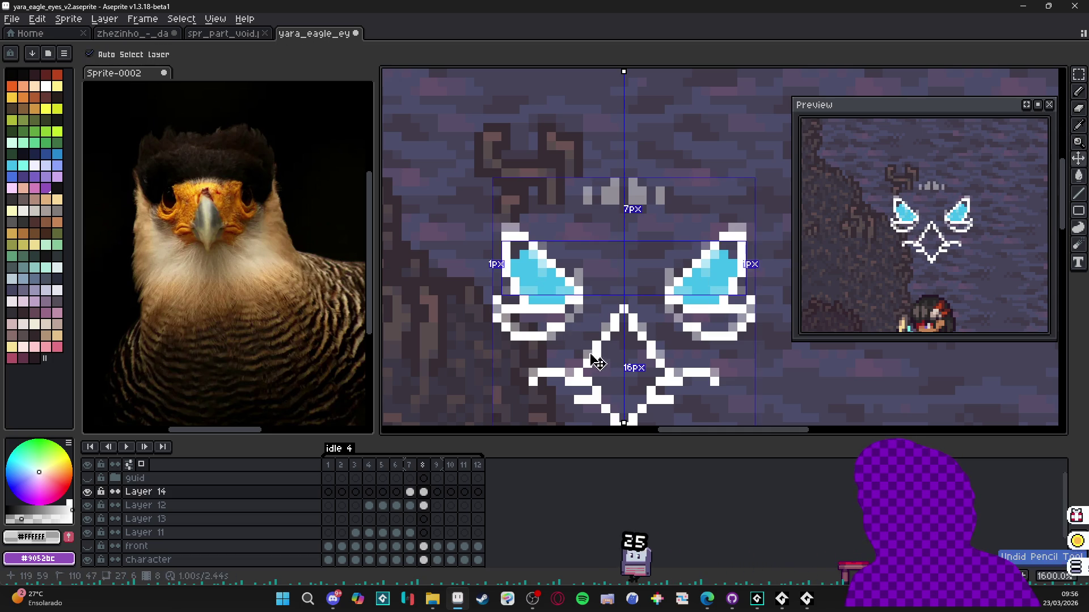
drag(554, 296, 566, 265)
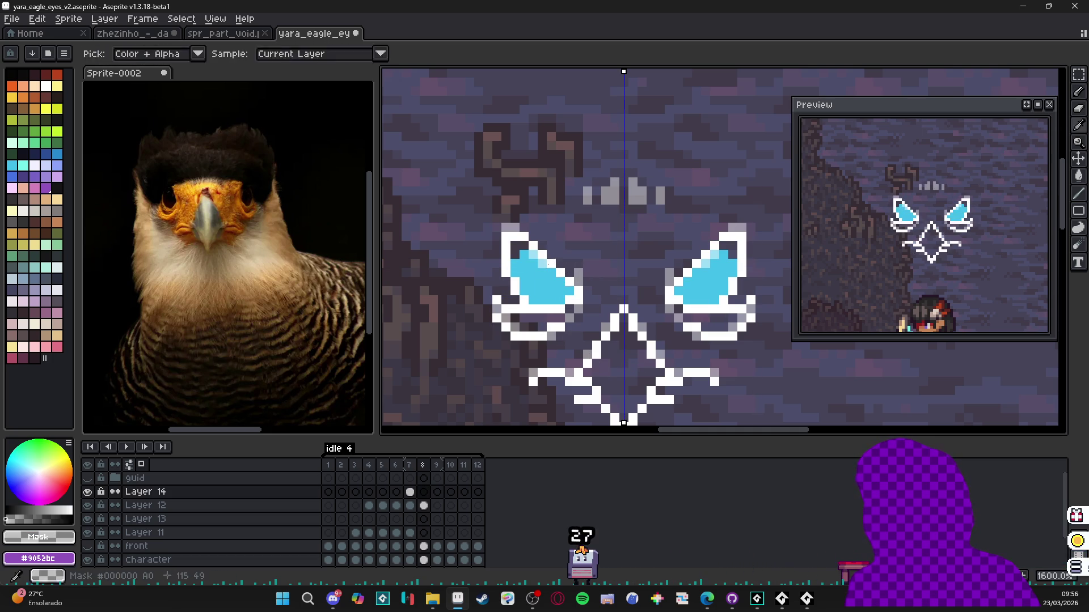
key(i)
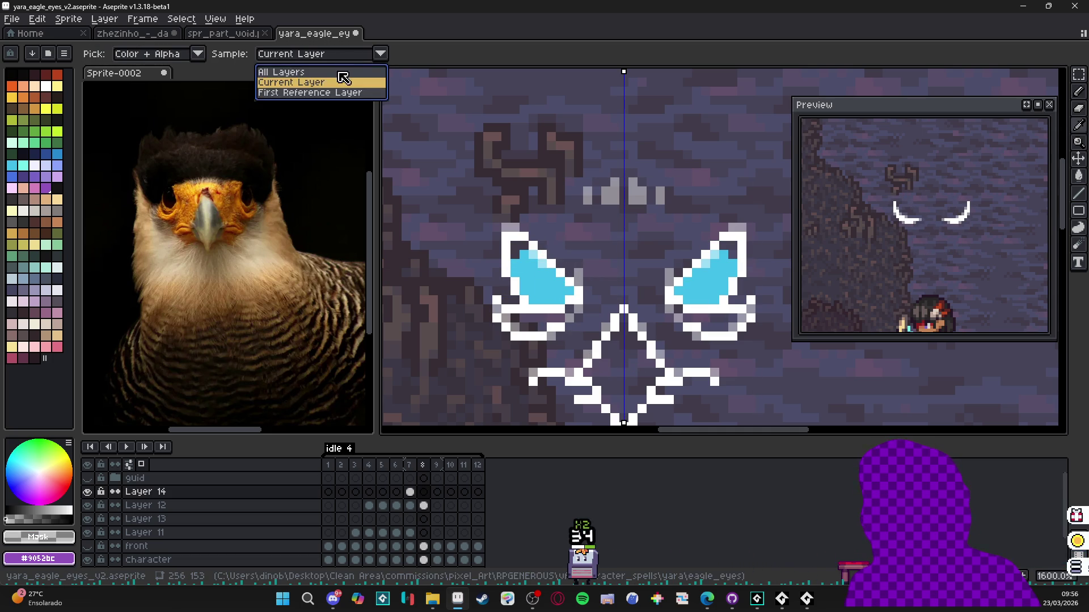
click(559, 262)
key(b)
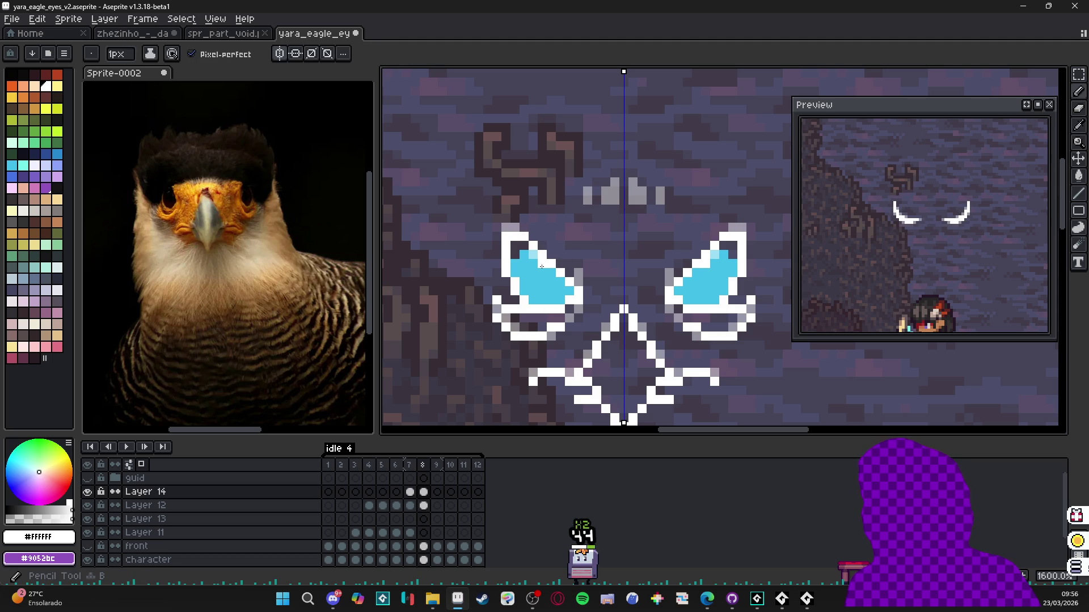
- Compare frames 7 and 8, then insert a new frame 9 after frame 8
click(408, 465)
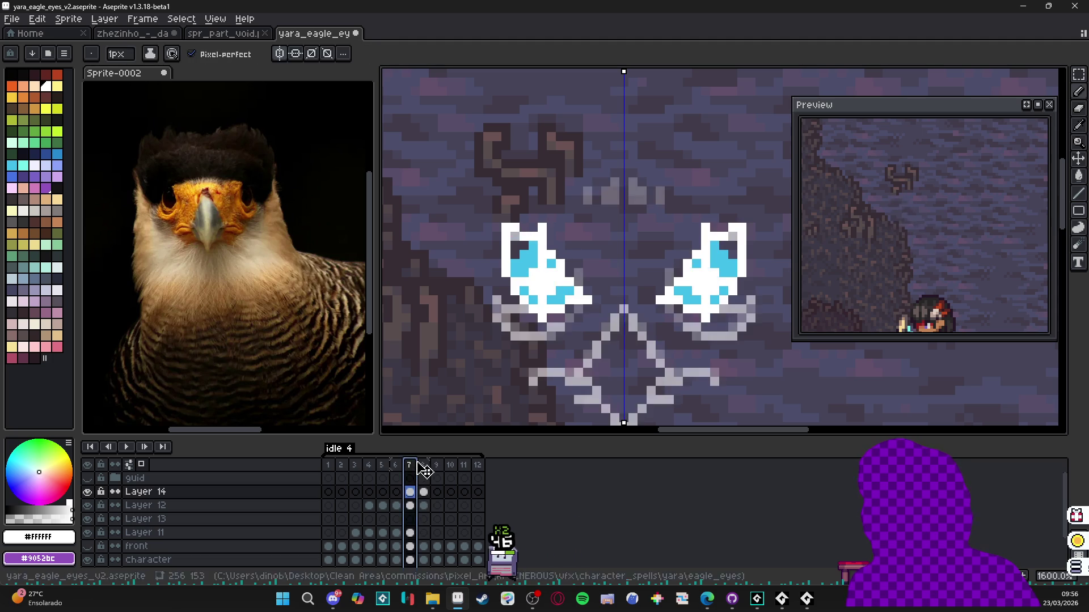
click(430, 468)
key(Escape)
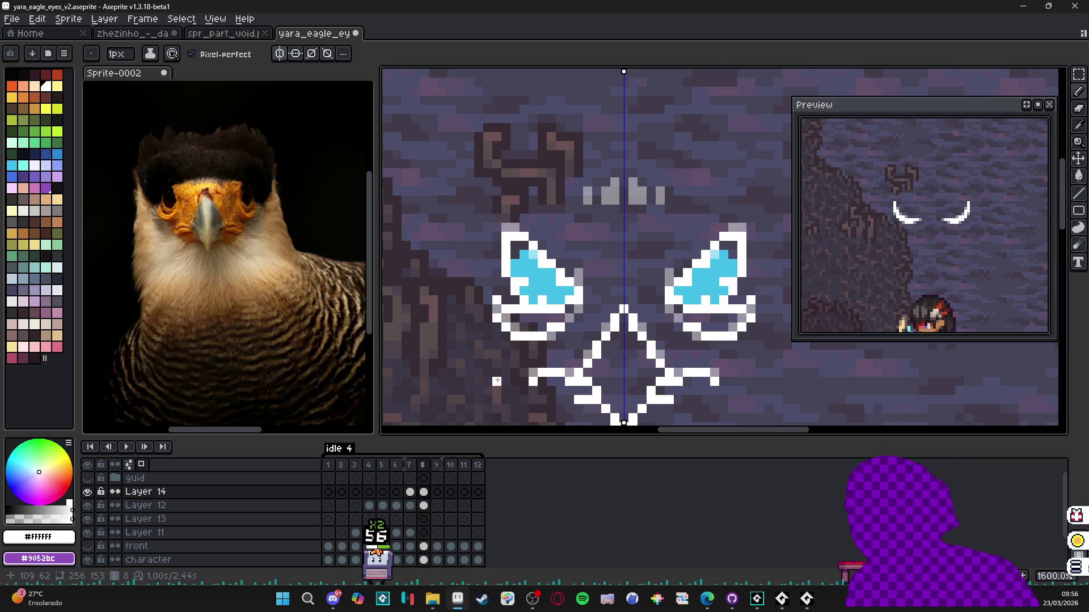
scroll(529, 394, down, 1)
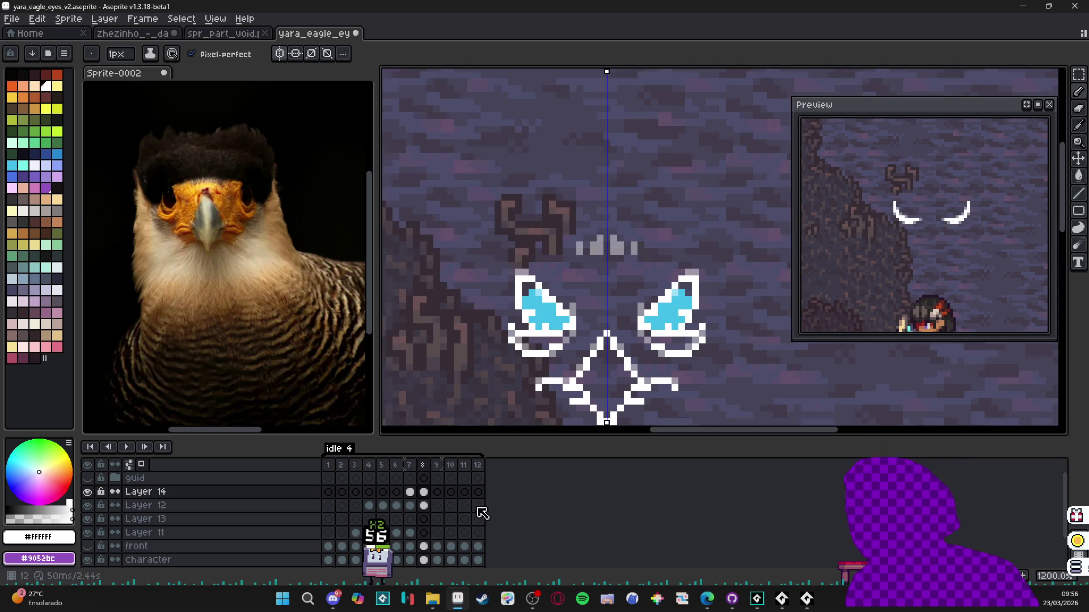
key(Left)
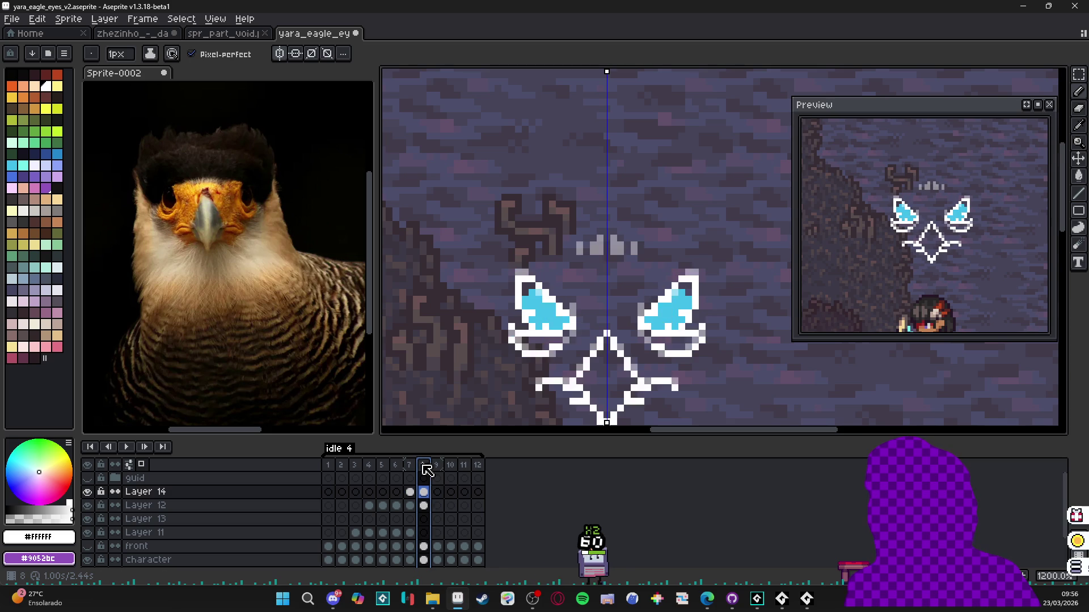
click(427, 470)
click(414, 467)
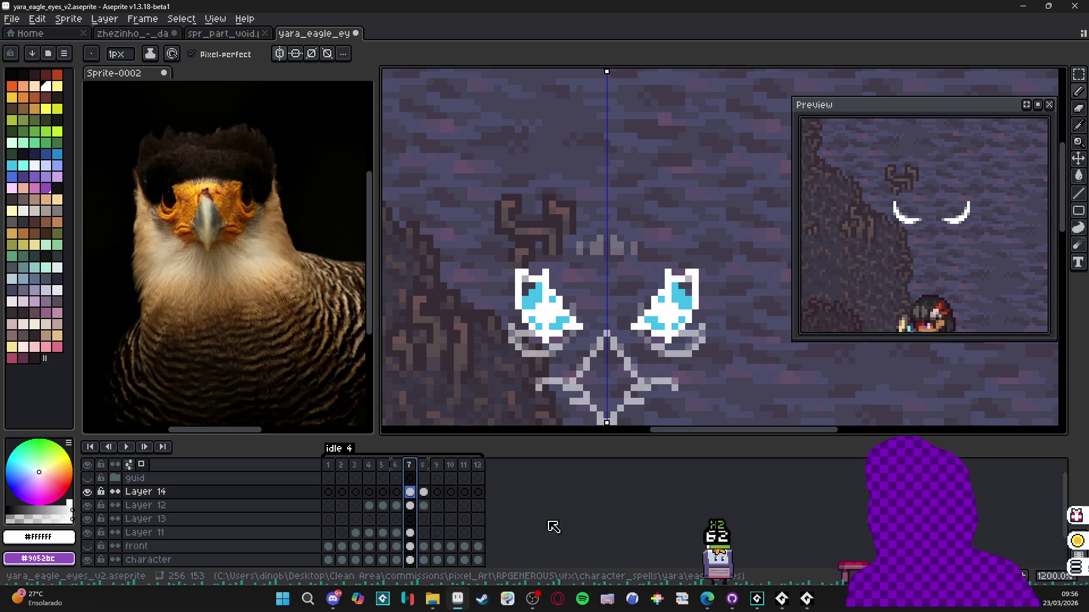
click(422, 465)
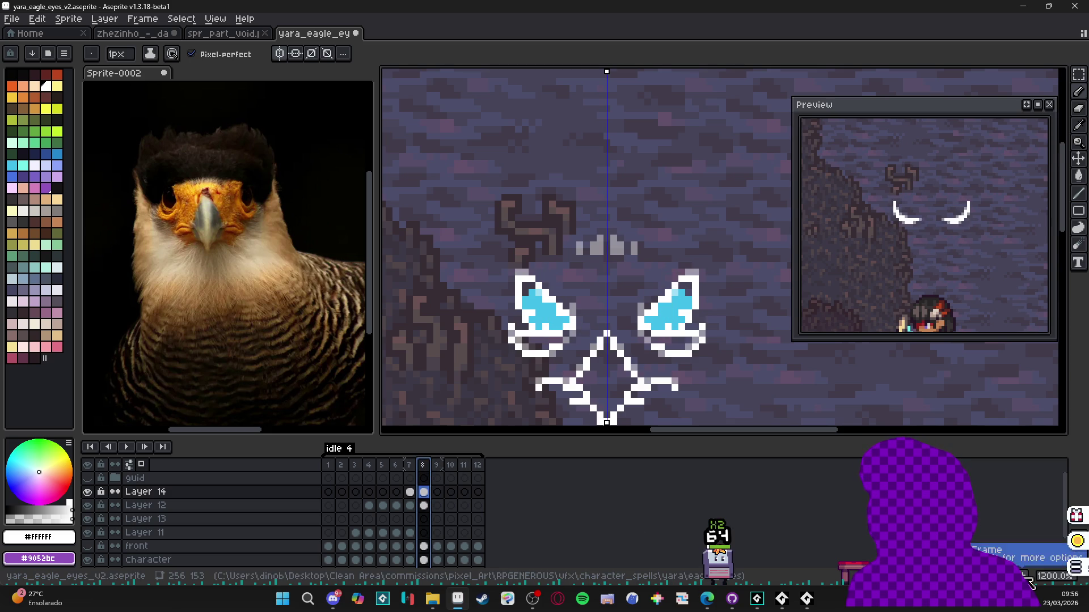
key(alt+n)
- Set frame 8's duration to 50 ms in Frame Properties
key(v)
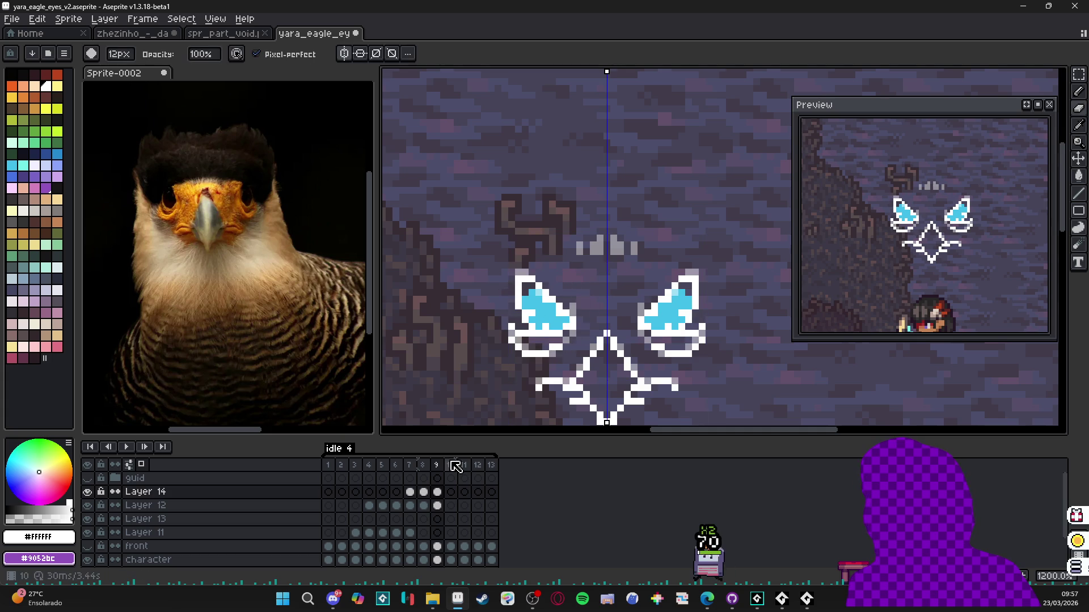
double_click(409, 465)
click(624, 327)
double_click(422, 465)
text(50)
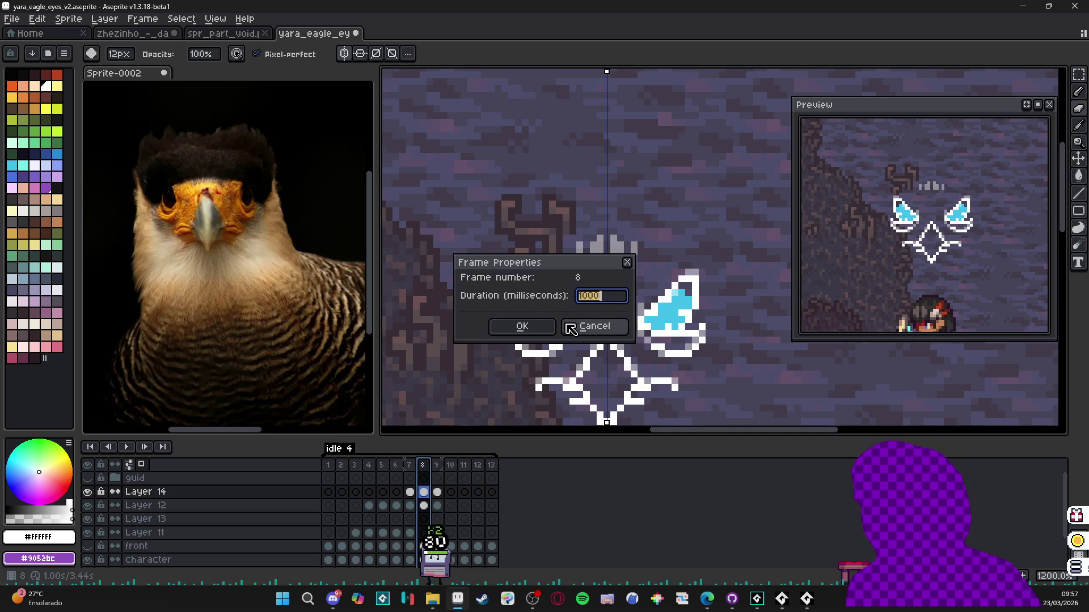
key(Return)
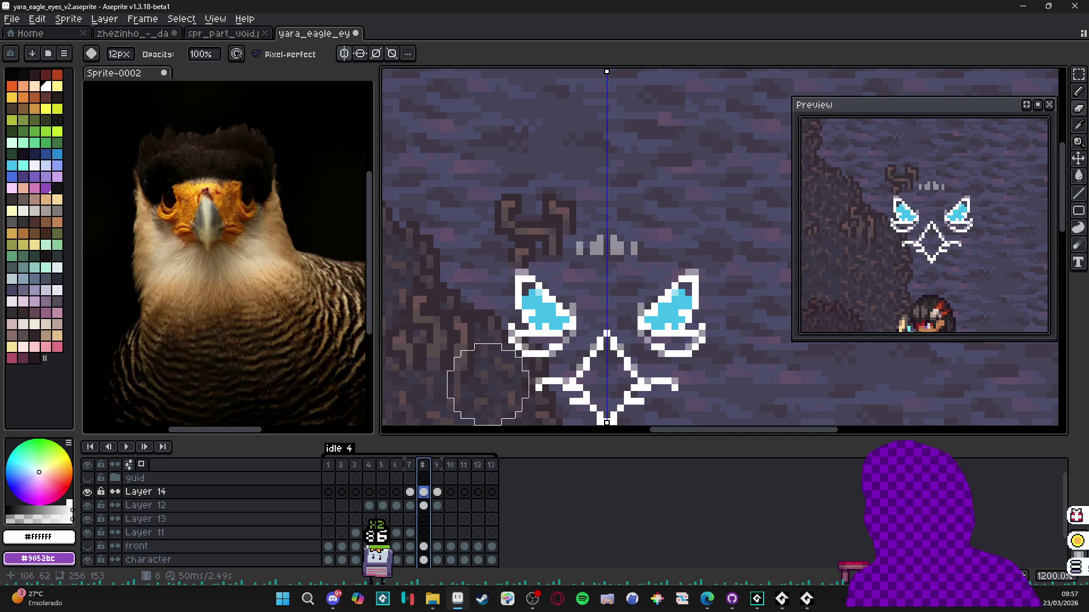
- Check frame 9, then return to frame 7
click(437, 466)
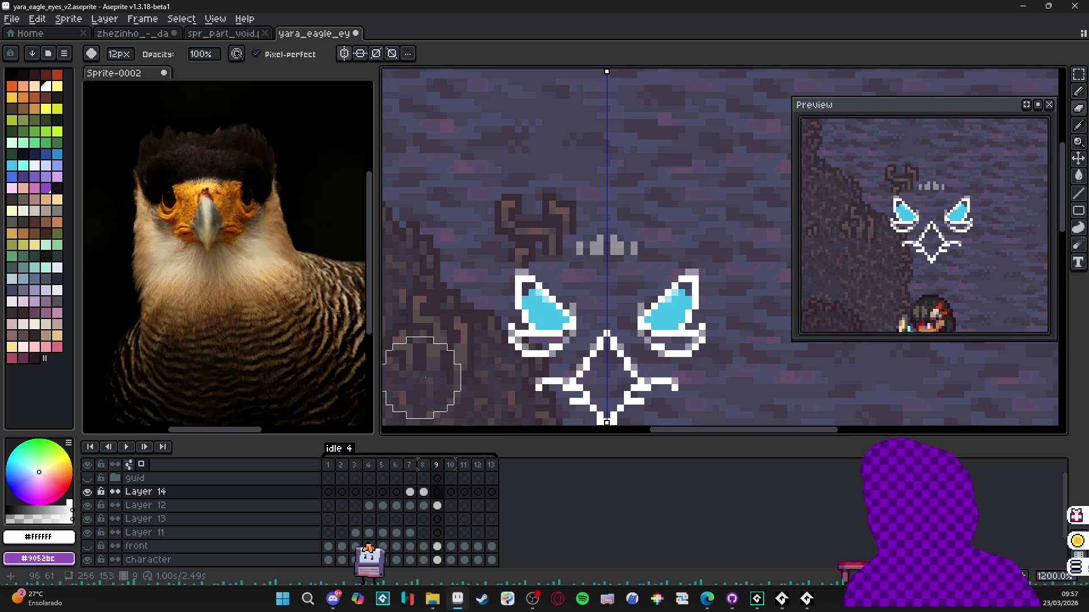
scroll(422, 377, down, 3)
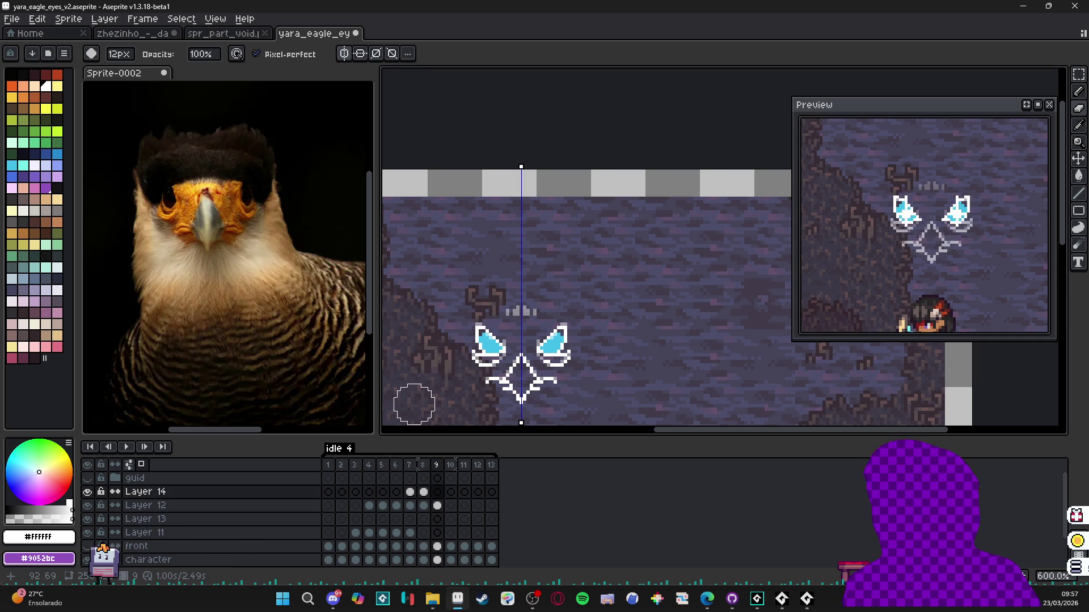
click(409, 465)
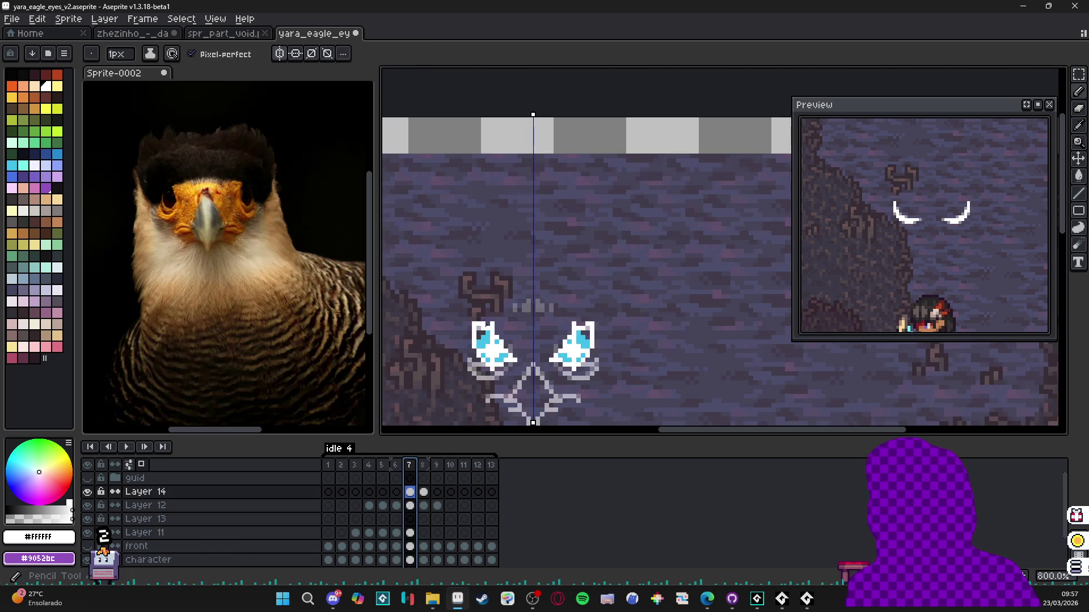
- Undo the stray stroke and draw a white horizontal streak across both eyes on frame 7
scroll(490, 322, up, 3)
key(ctrl+z)
scroll(491, 322, down, 2)
scroll(491, 322, left, 2)
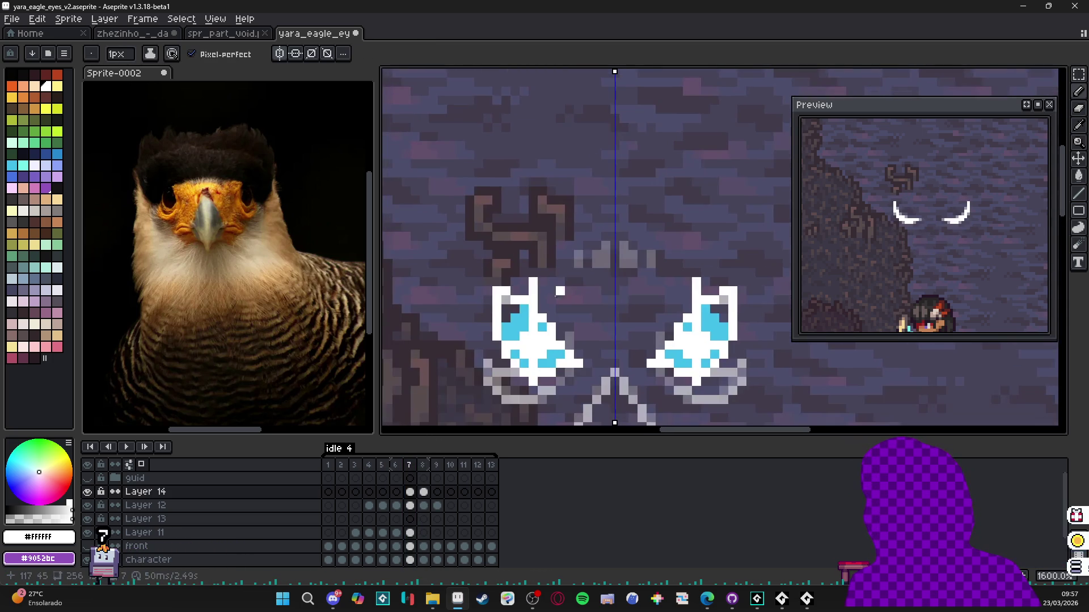
mouse_move(457, 345)
mouse_down()
mouse_move(565, 347)
mouse_move(534, 403)
mouse_up()
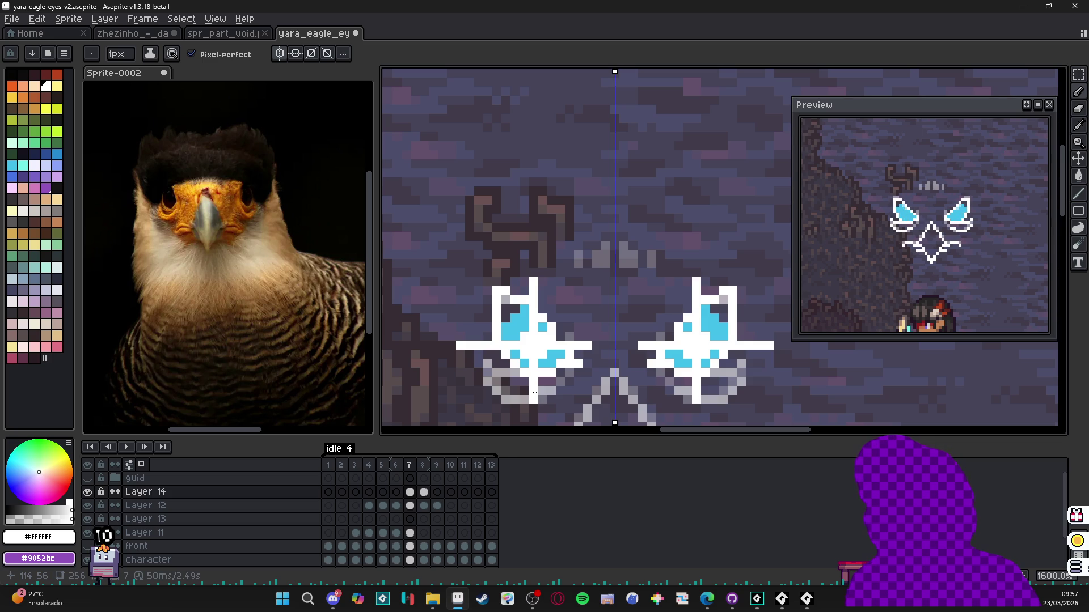
- On frame 8, paint white cross sparkles inside both blue eyes and at their outer edges
key(Right)
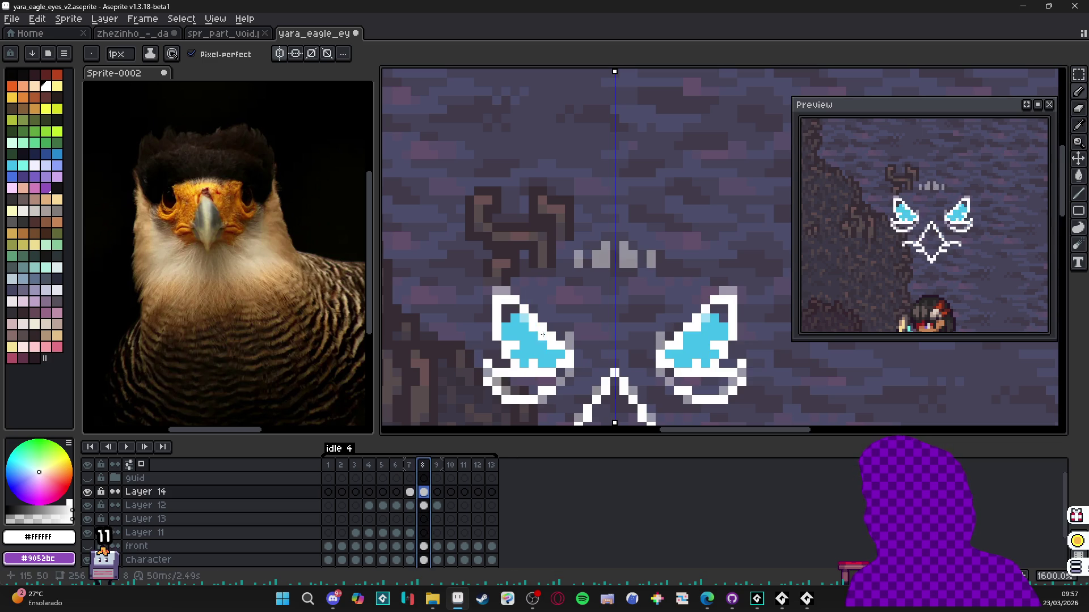
drag(567, 346, 578, 346)
drag(497, 345, 487, 345)
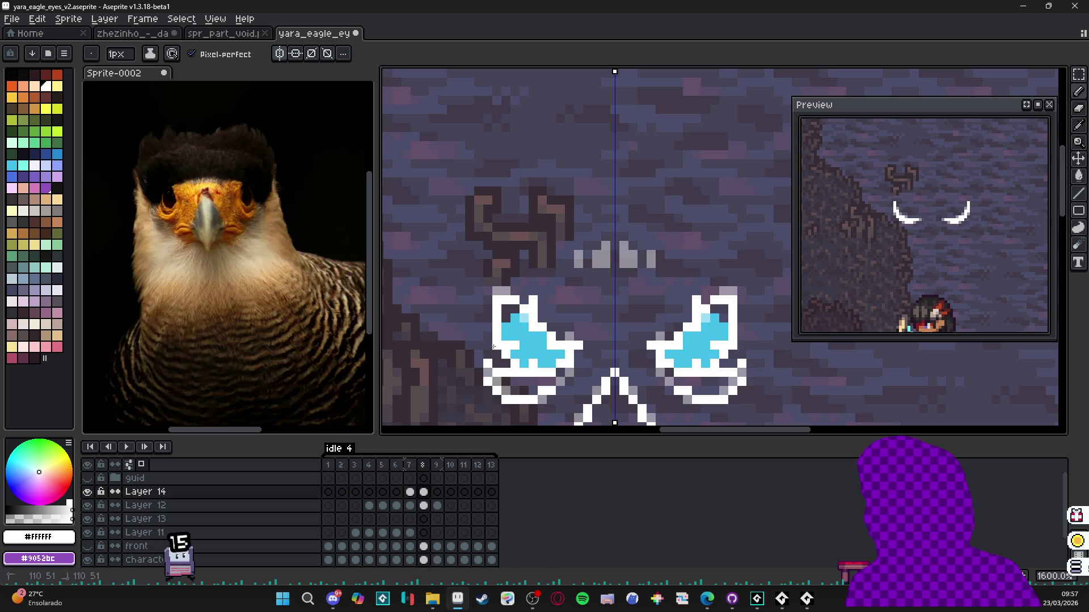
click(515, 337)
click(537, 362)
click(521, 342)
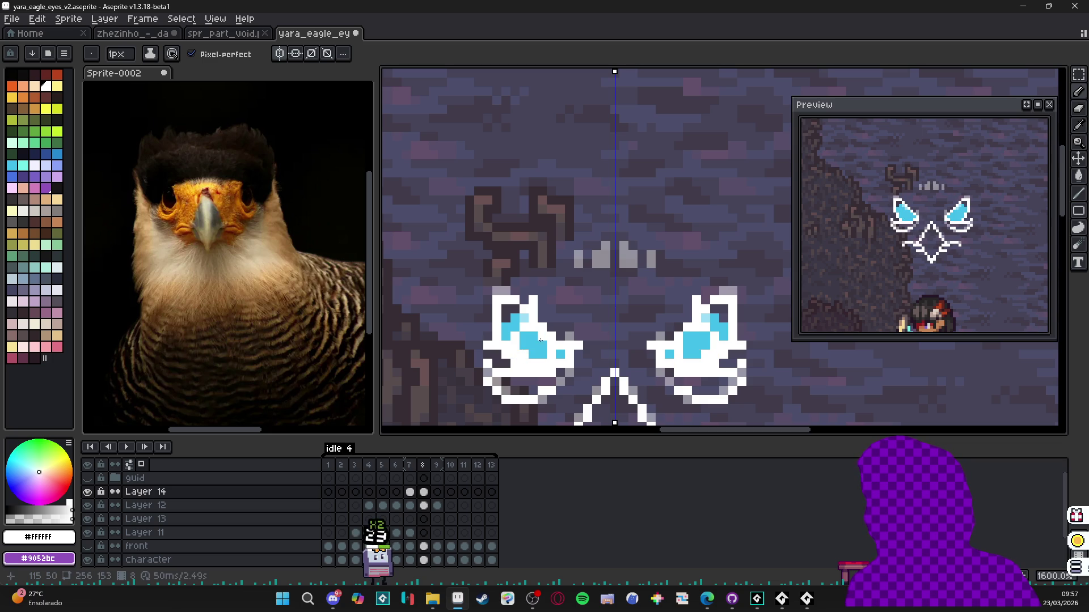
click(542, 355)
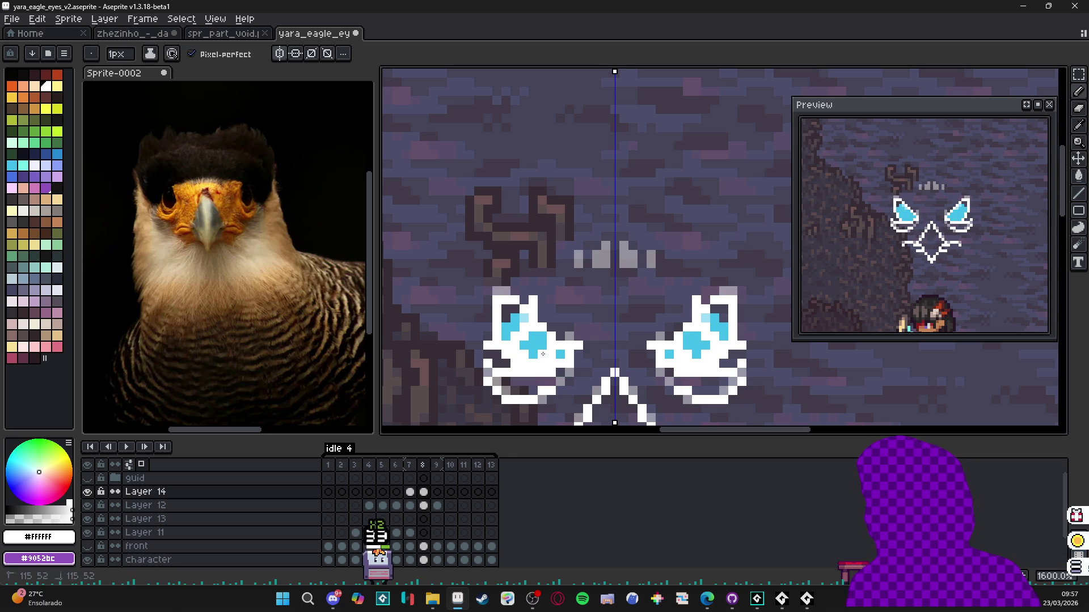
scroll(561, 351, down, 3)
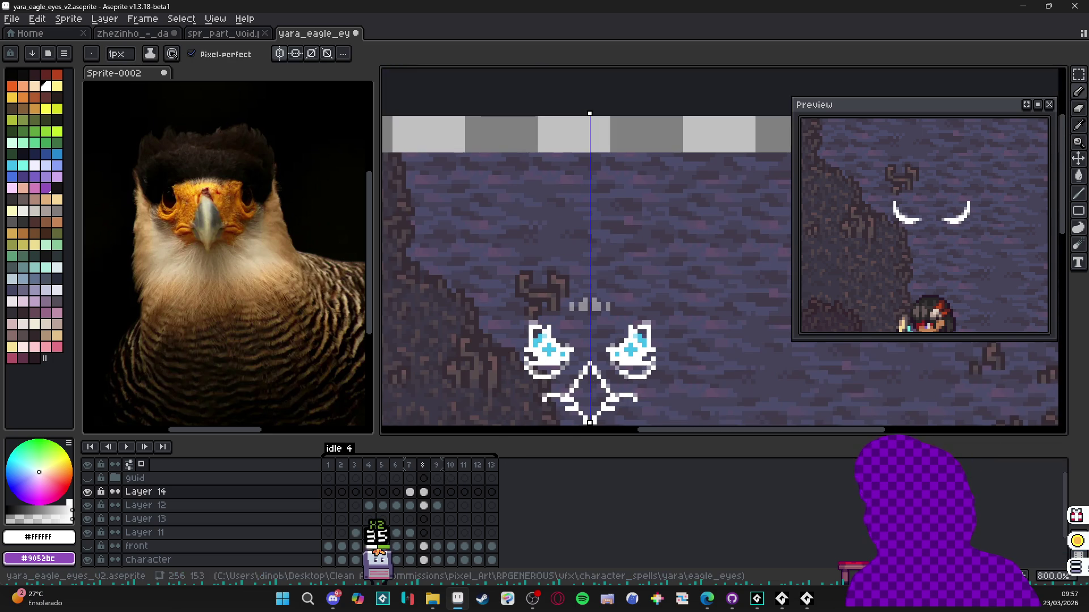
- Insert a frame after frame 8 and add white pixels atop and beside both eyes
key(alt+n)
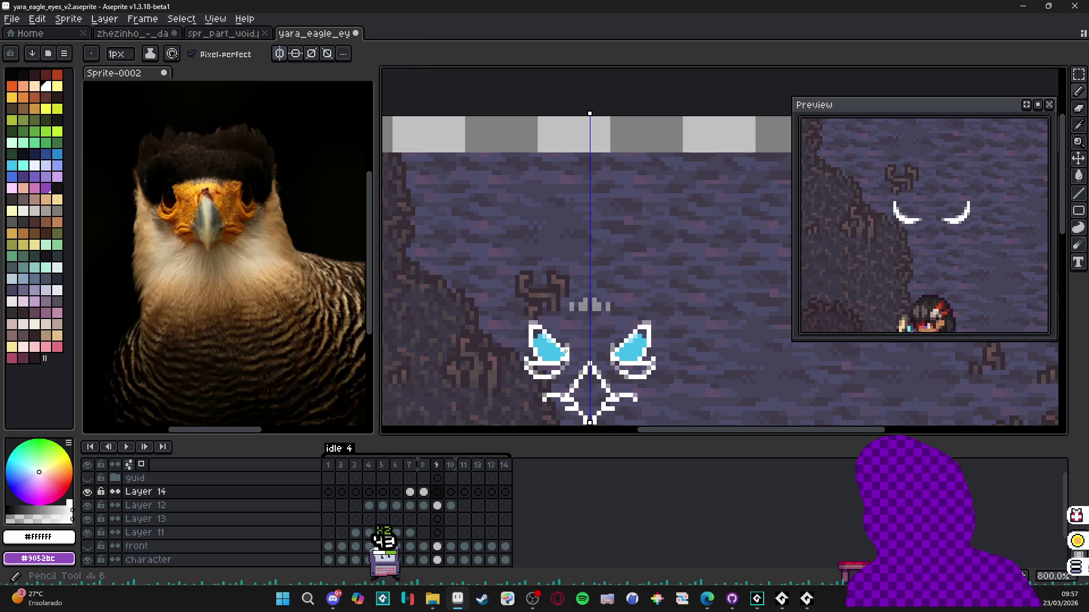
click(548, 325)
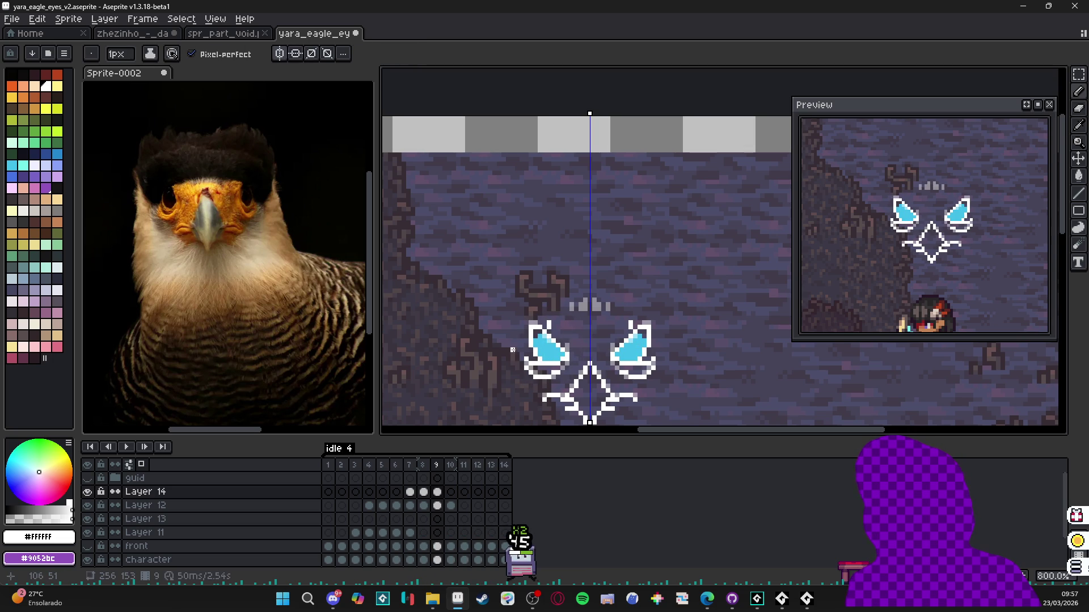
drag(522, 349, 518, 349)
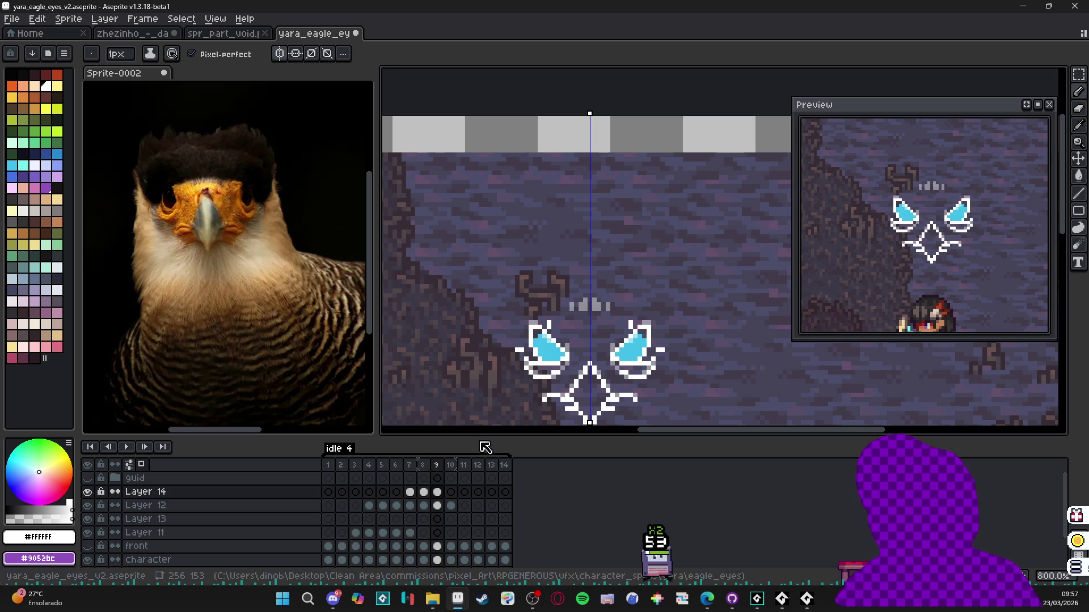
- Scrub between frames 8 and 10 to review the sparkles, ending on frame 4
key(Left)
click(441, 471)
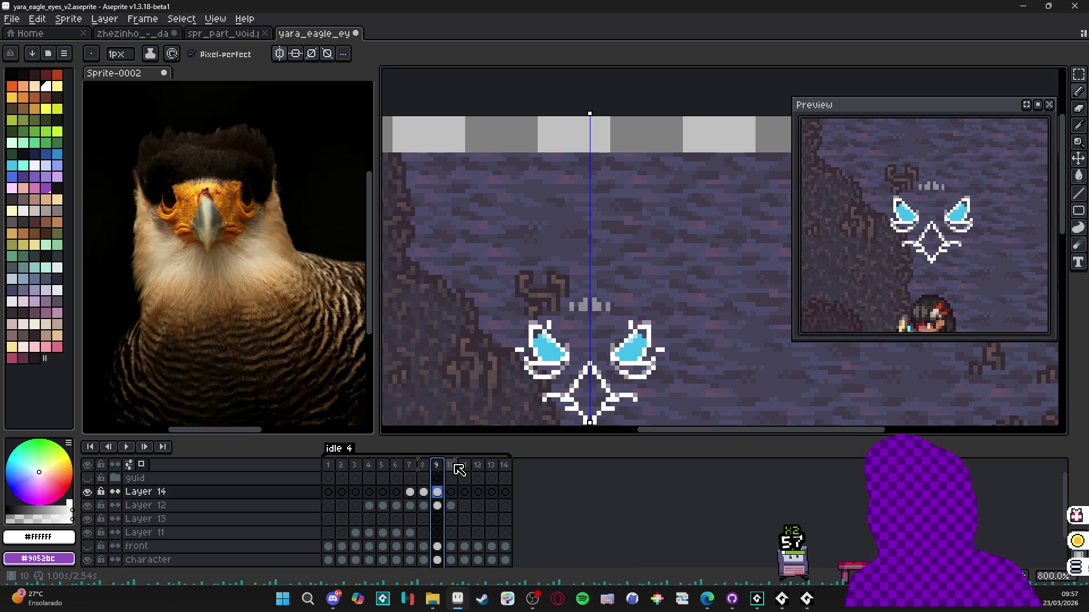
click(451, 469)
click(420, 466)
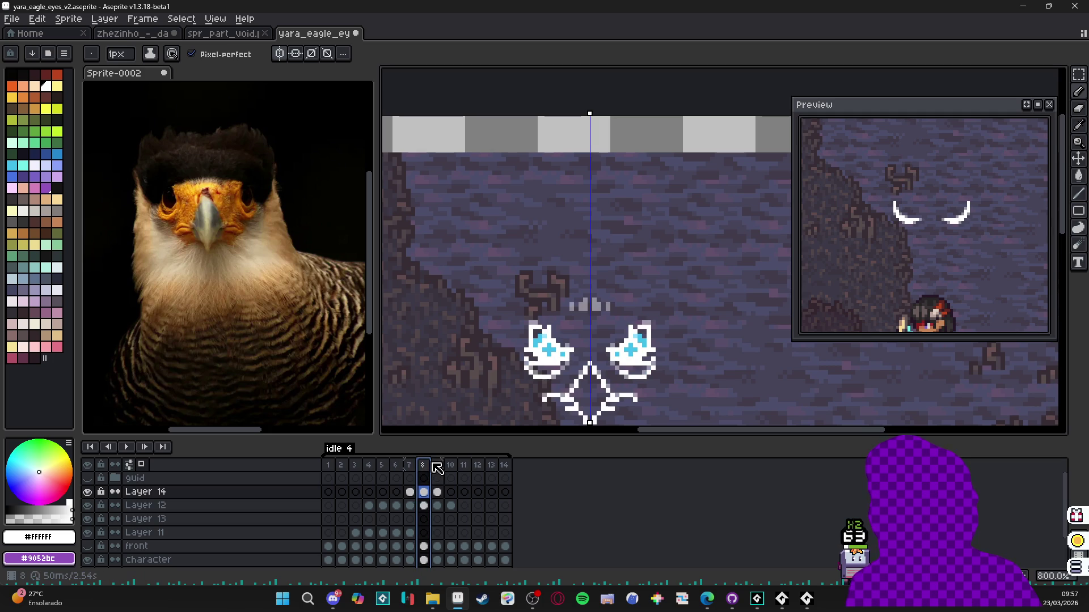
click(444, 466)
click(451, 466)
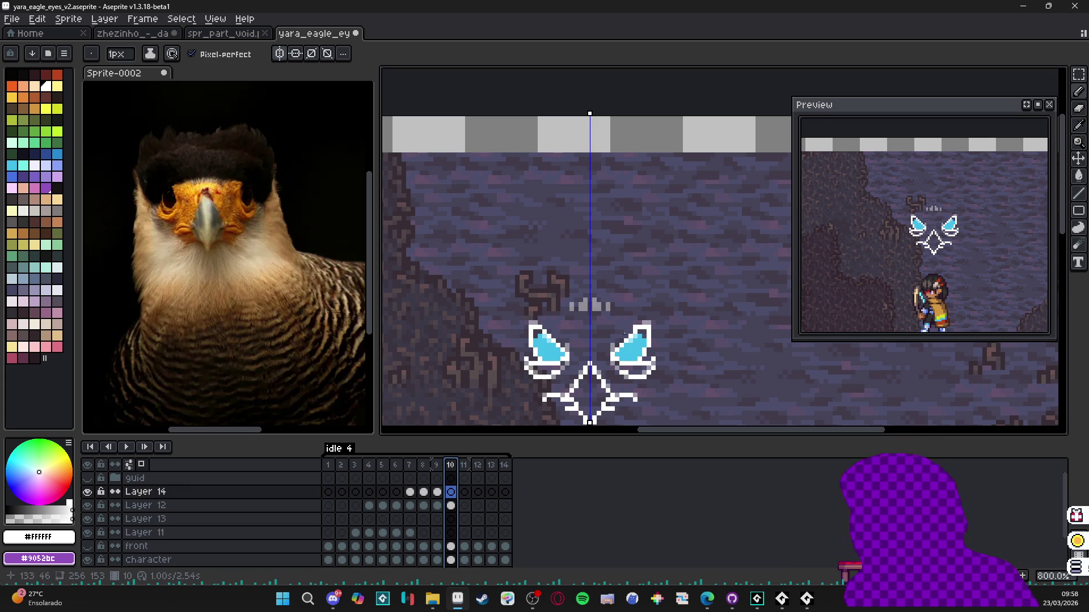
click(370, 466)
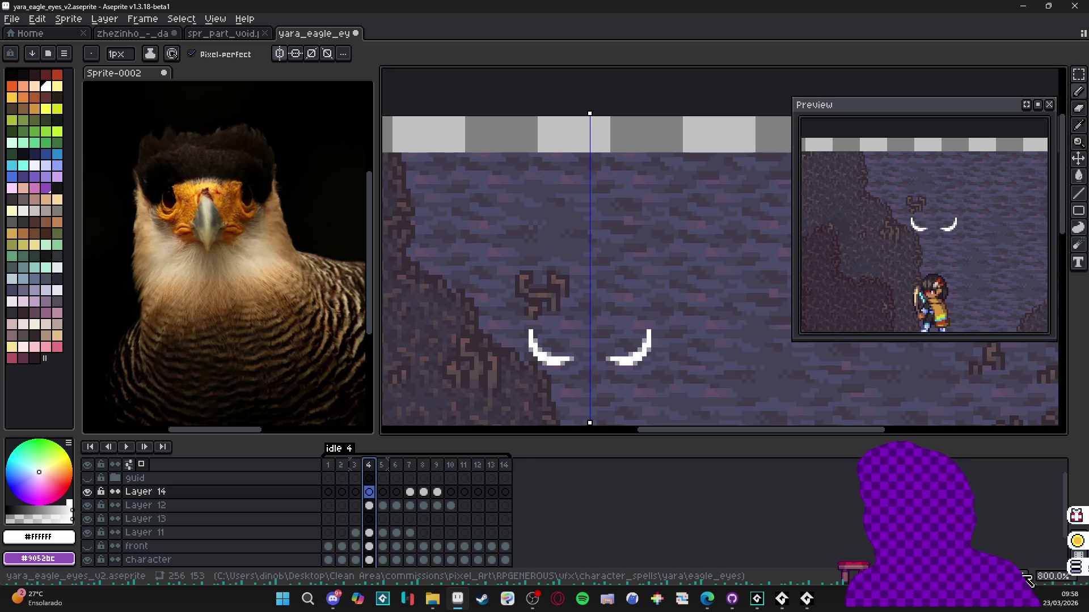
- Add two frames after frame 4, set frames 4–6 to 50 ms, and open the frame-4 eye cel's properties
key(alt+n)
key(alt+n)
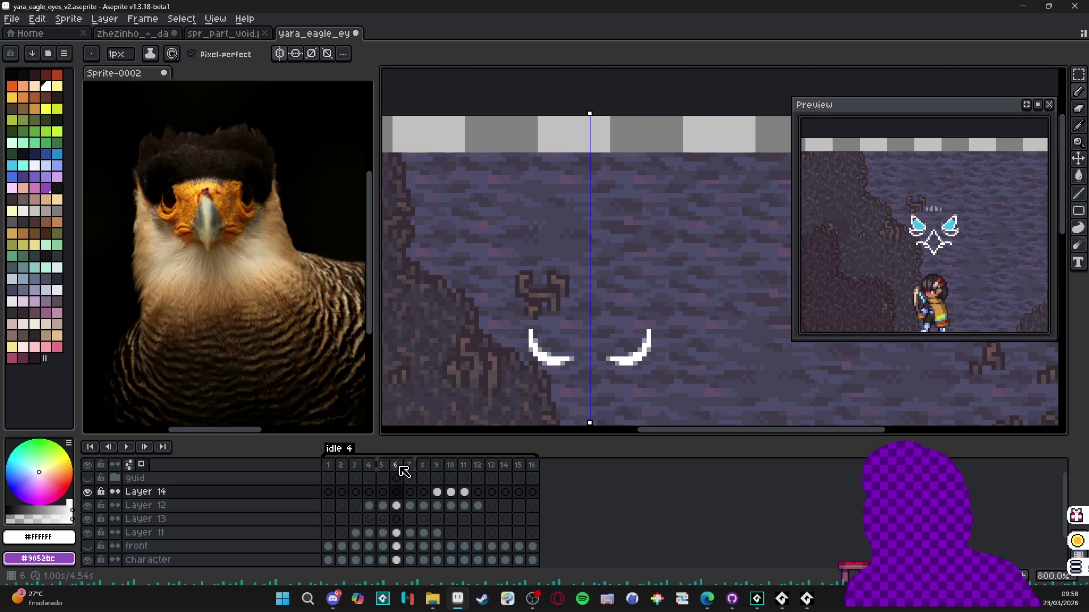
drag(396, 466, 370, 466)
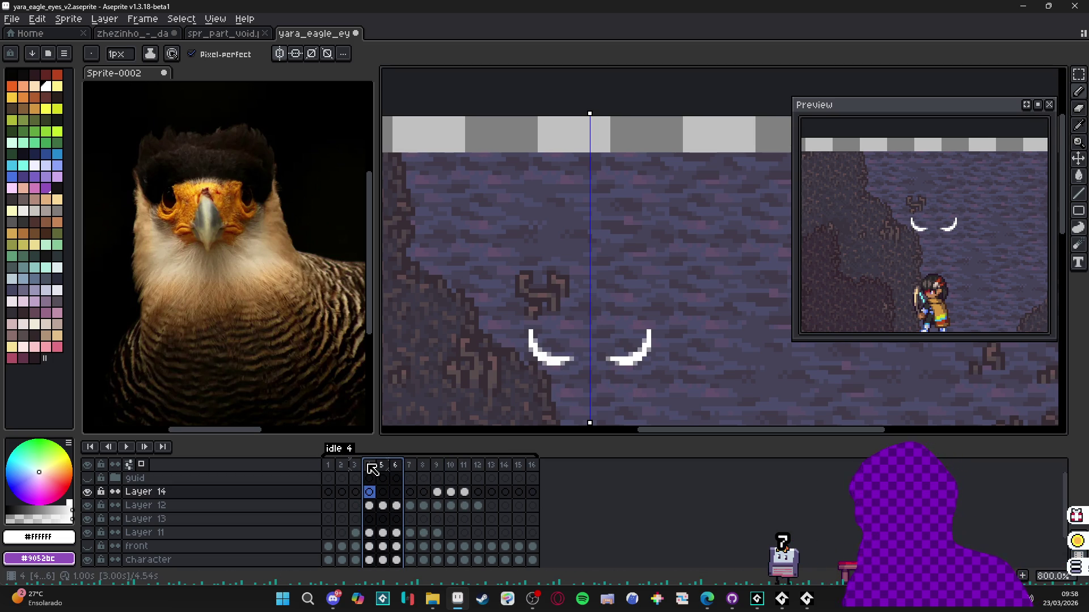
double_click(373, 469)
text(50)
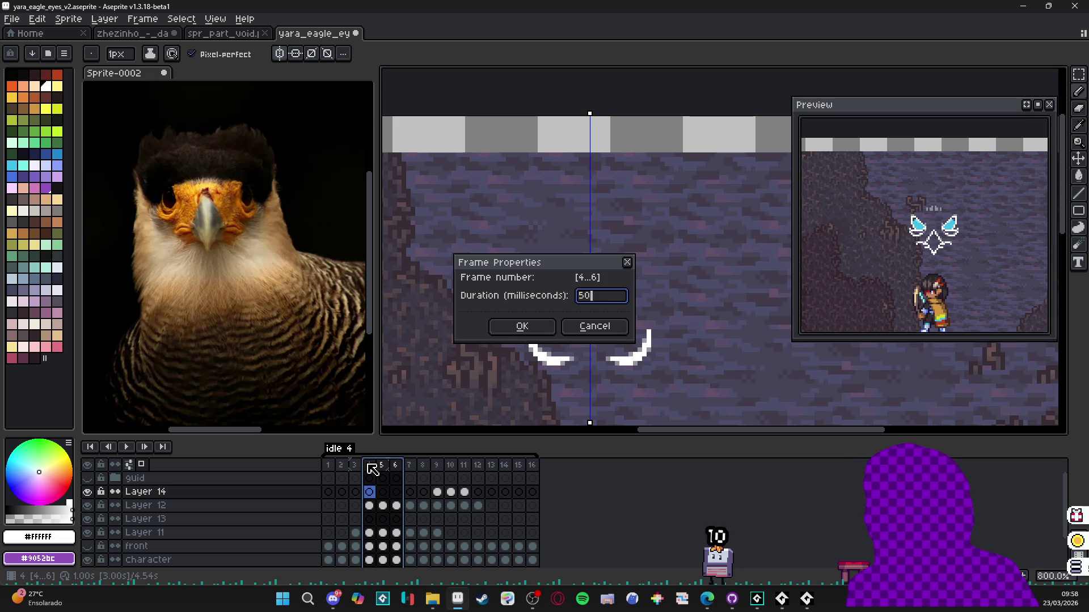
key(Return)
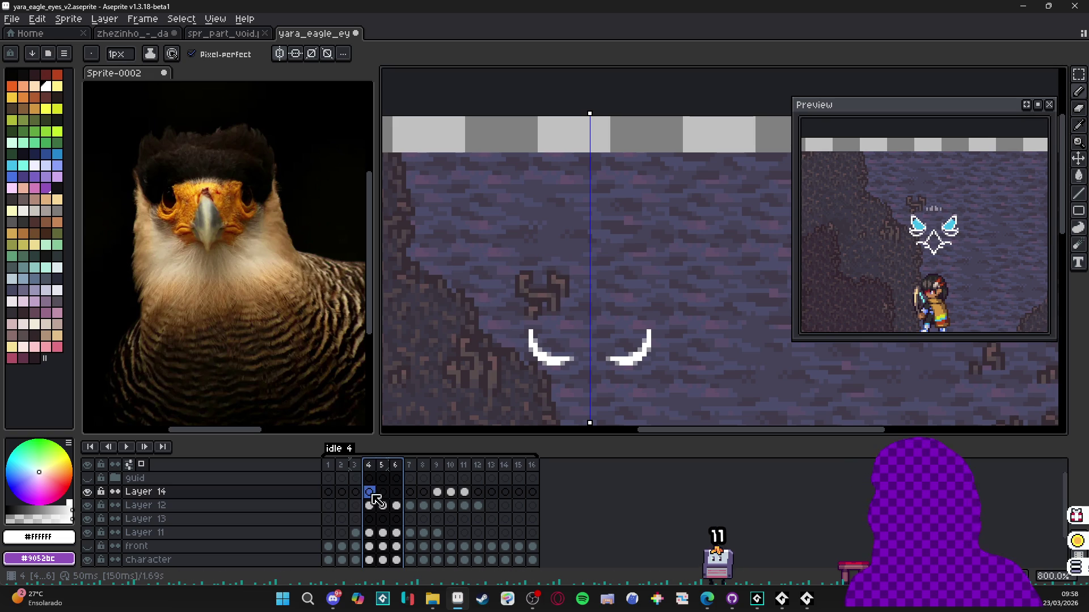
double_click(370, 506)
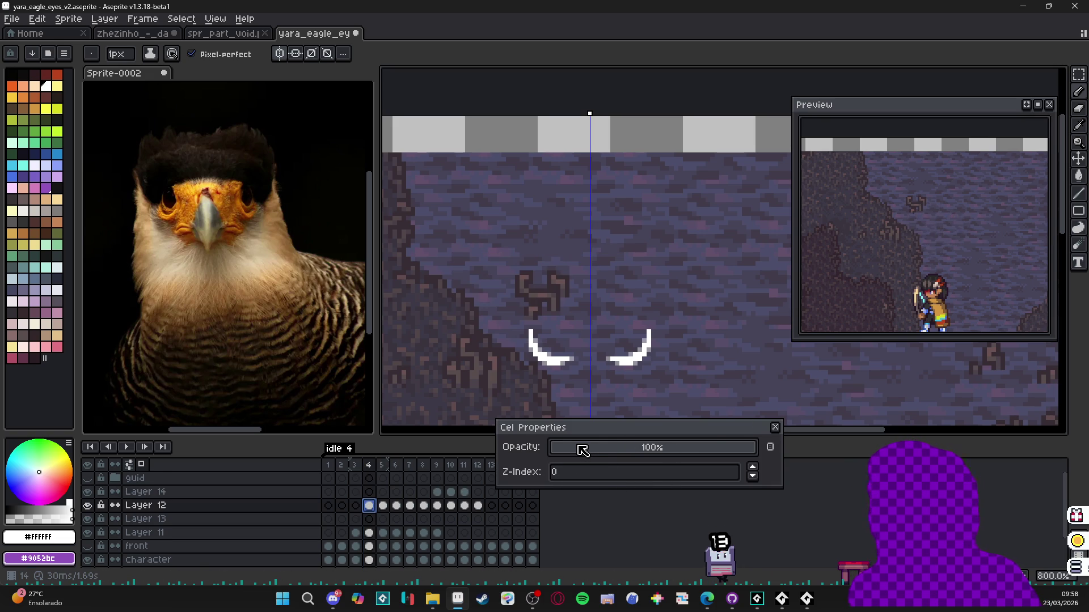
- Fade the eye-arc cel opacity to nearly zero on frame 4 and about 43% on frame 5
drag(563, 454, 586, 452)
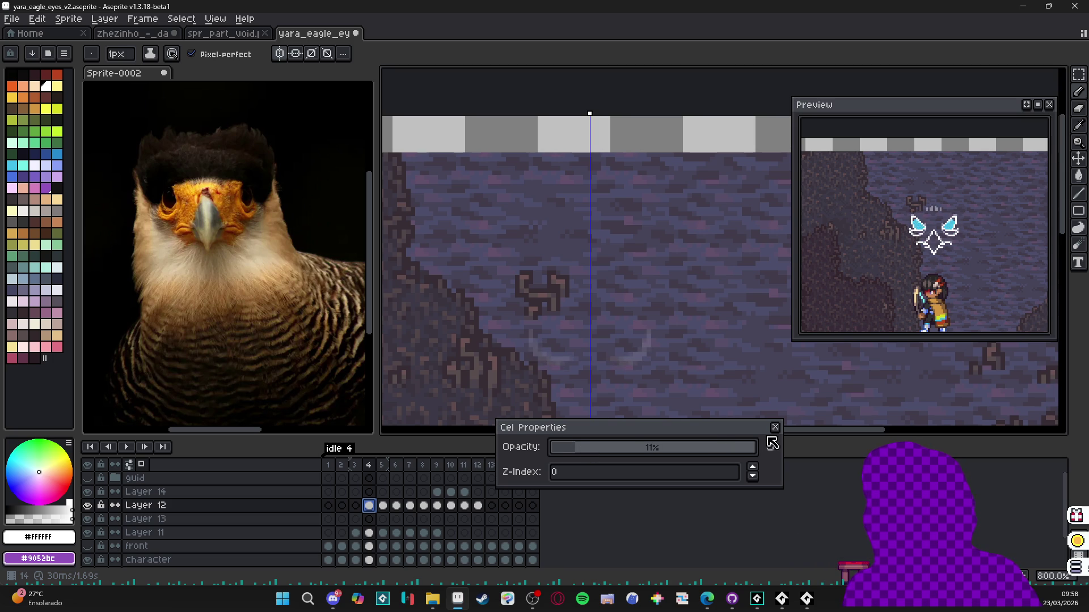
click(776, 426)
double_click(383, 506)
click(593, 454)
drag(593, 454, 605, 452)
click(640, 450)
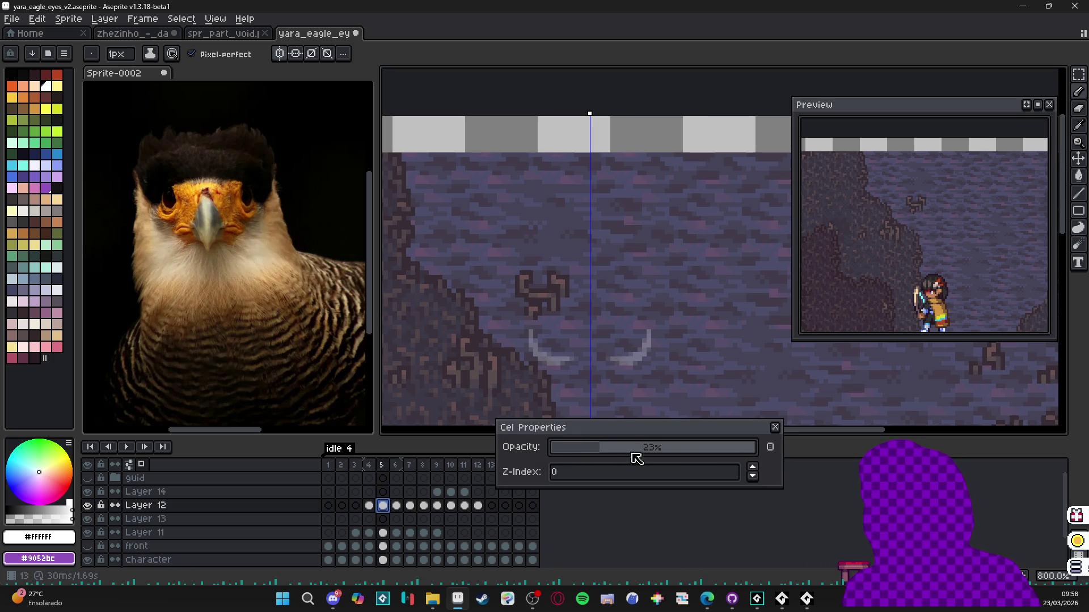
click(775, 428)
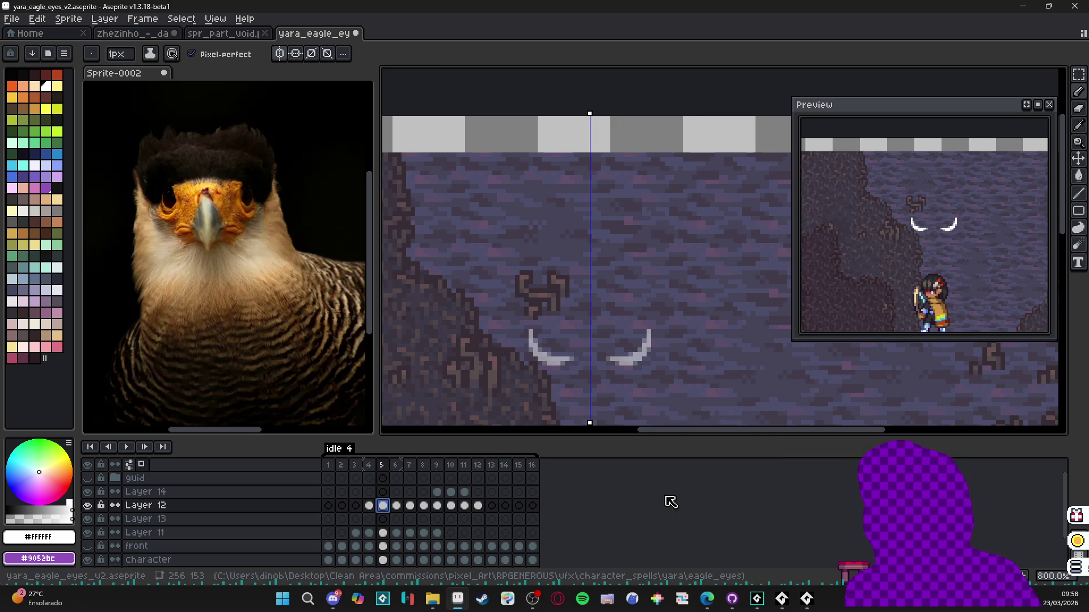
- Change frame 7's duration in Frame Properties
click(410, 505)
double_click(411, 506)
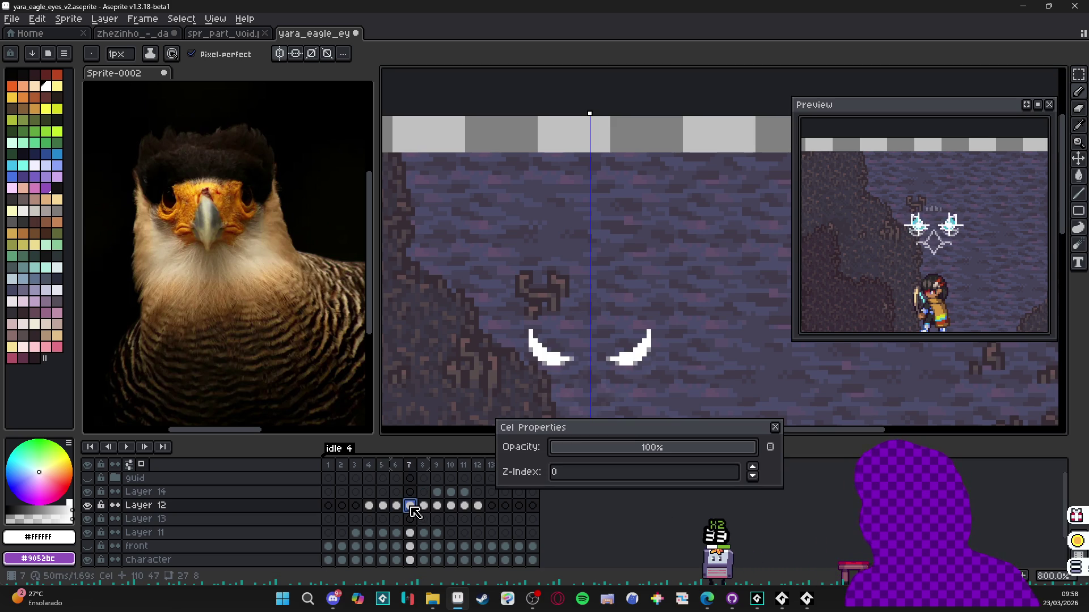
click(775, 427)
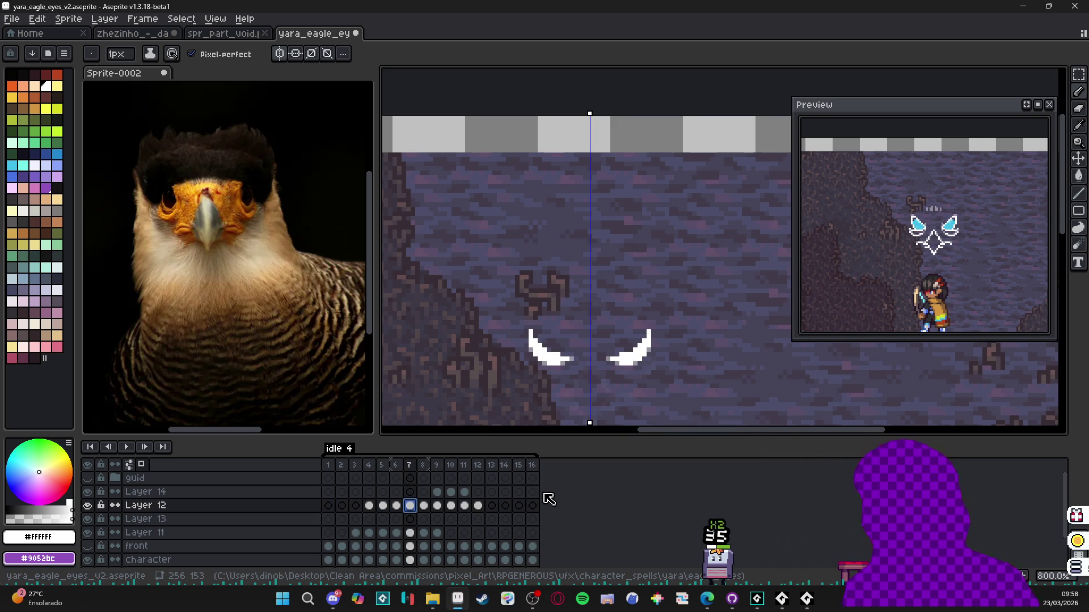
key(p)
text(1000)
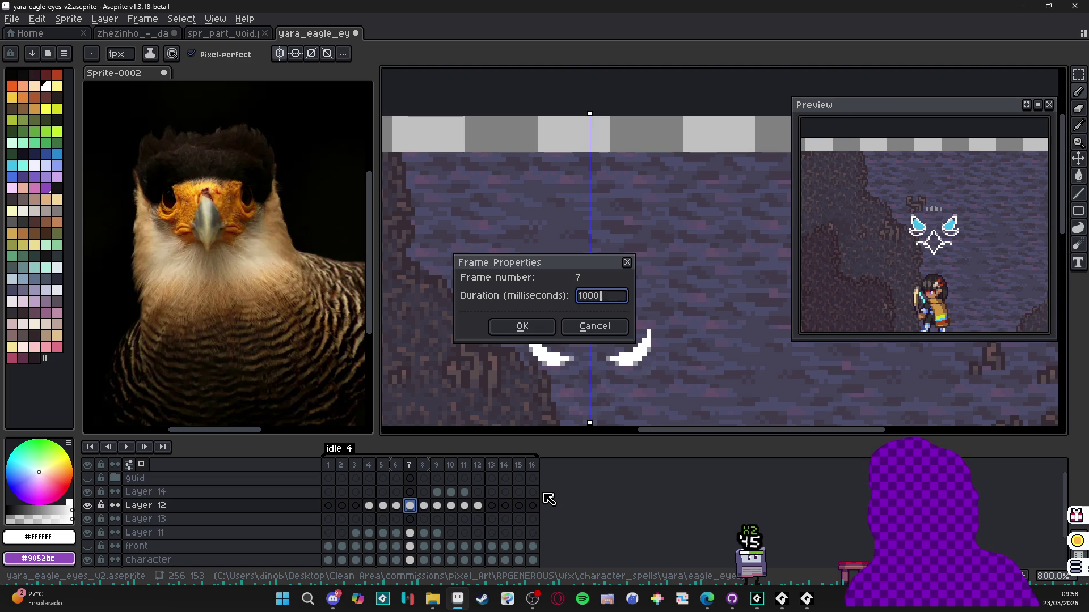
key(Return)
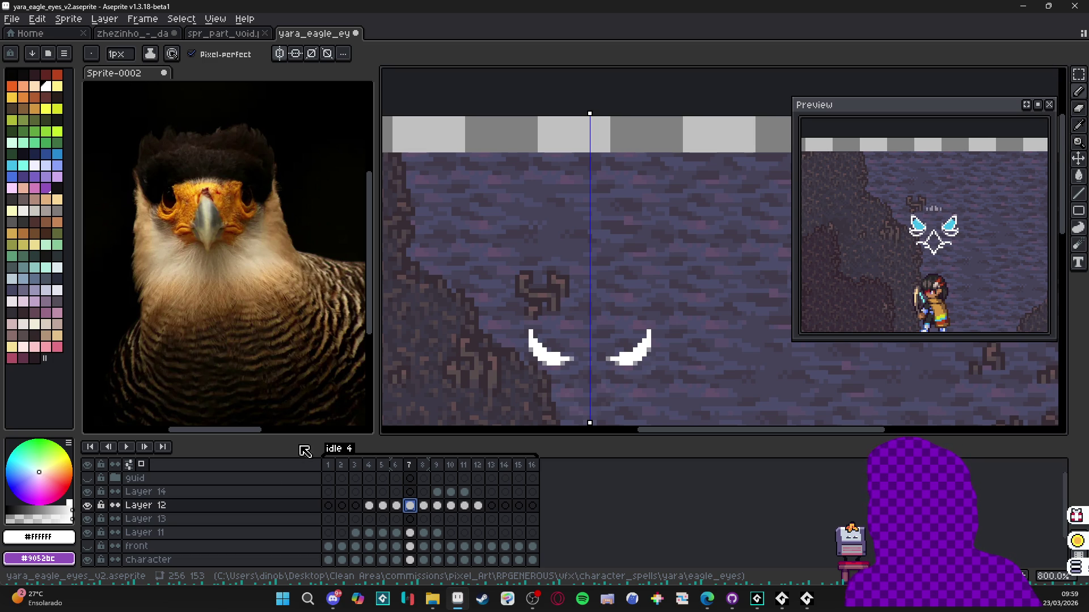
- Review the faded eyes on frames 4 and 5, then set frame 6 to 1000 ms
click(369, 506)
click(383, 510)
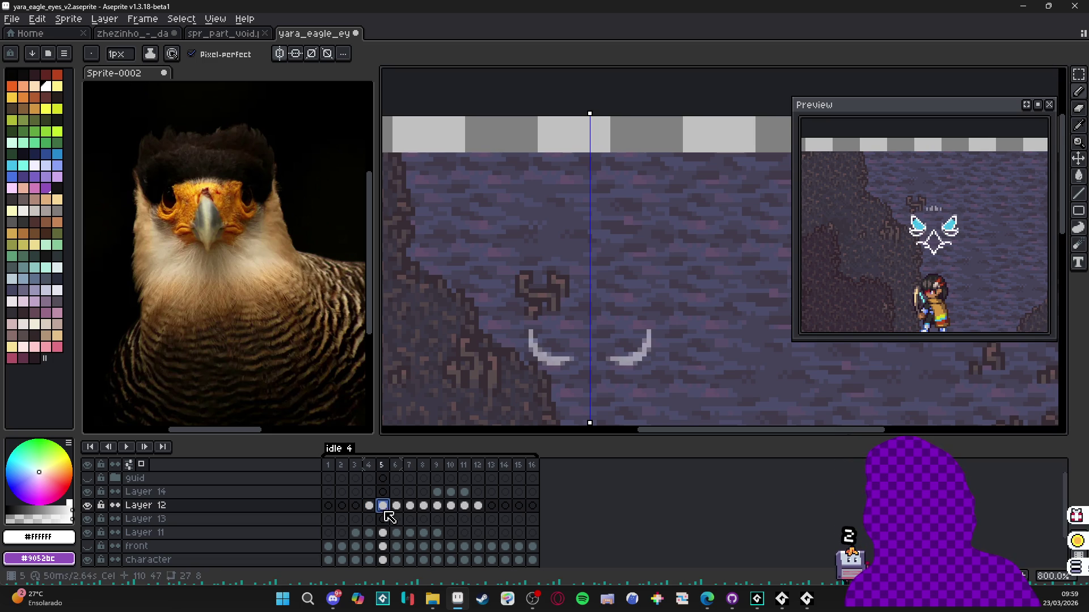
click(398, 511)
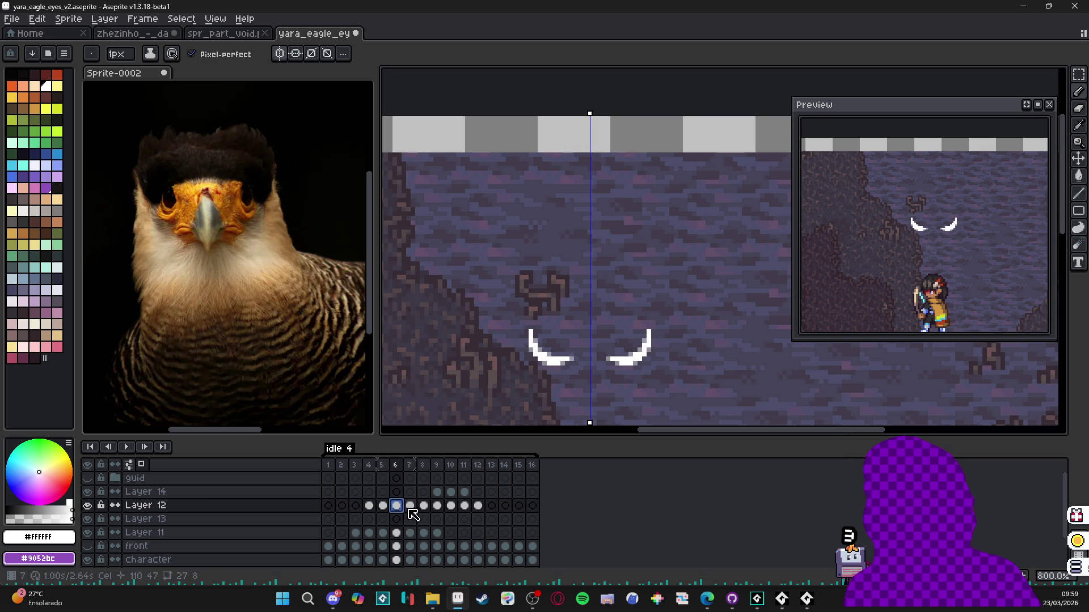
double_click(396, 507)
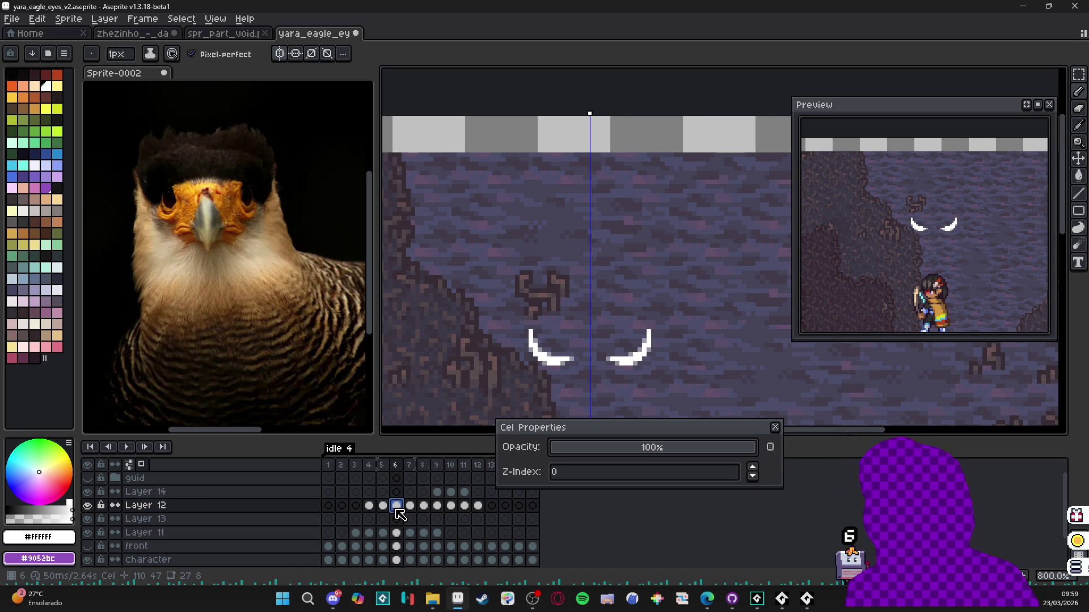
click(775, 427)
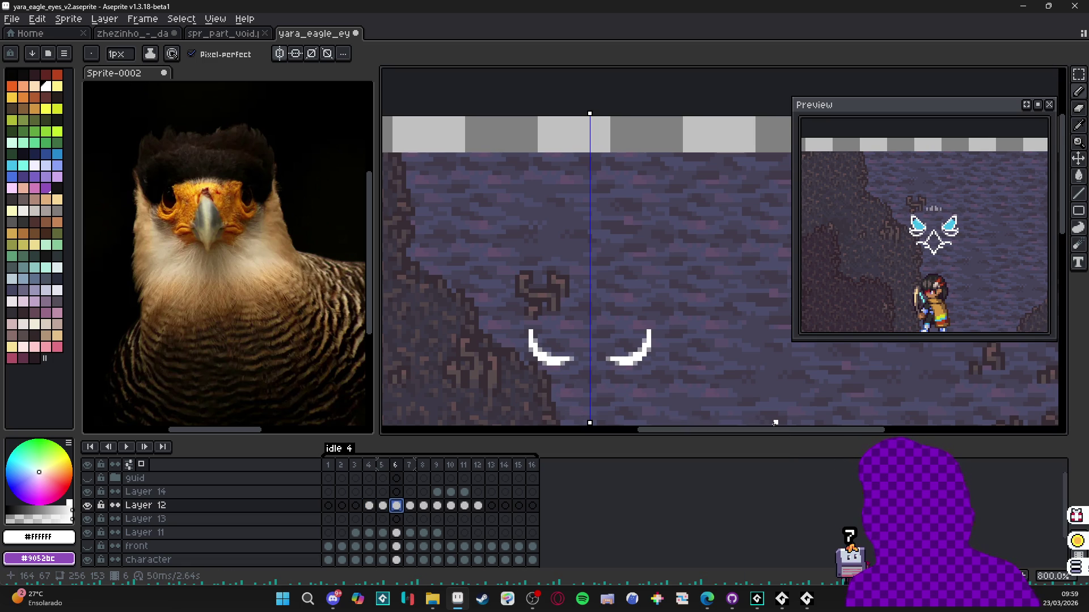
text(p1000)
key(Return)
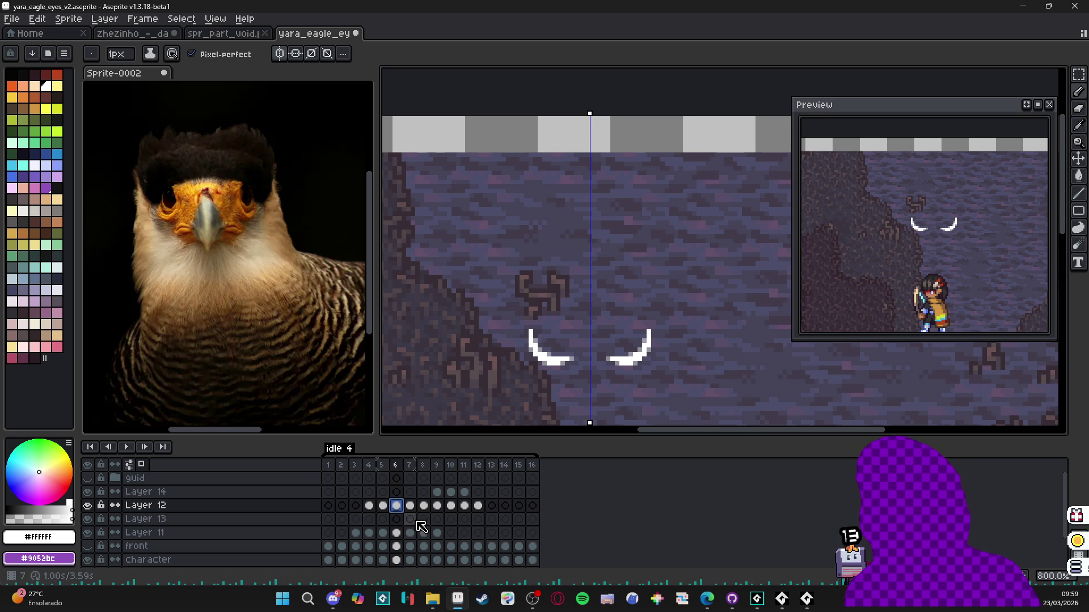
- Reopen frame 7's duration settings to lengthen it
double_click(410, 505)
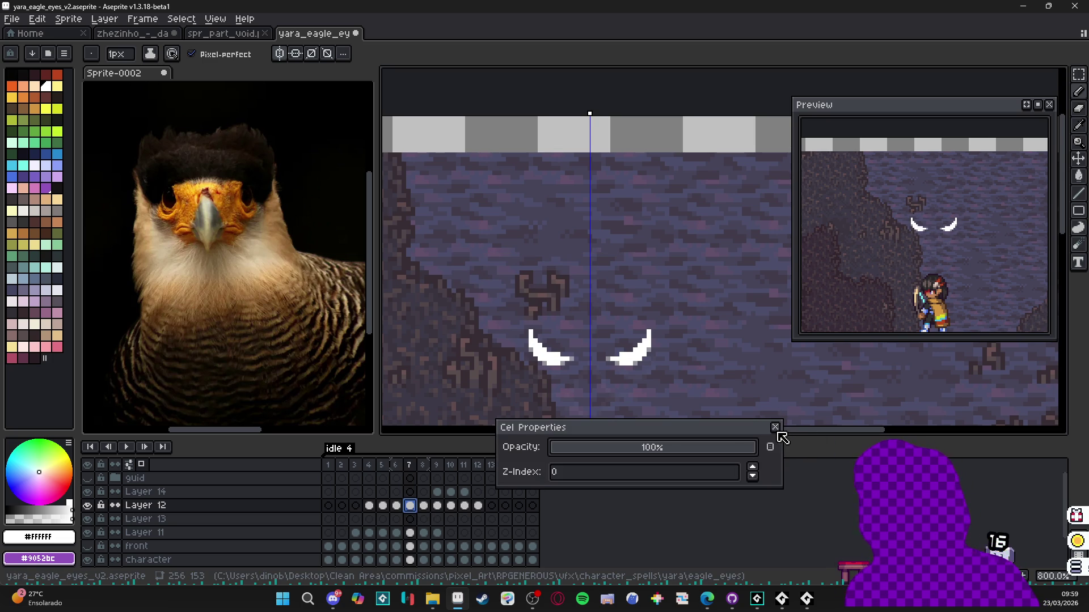
click(775, 427)
key(p)
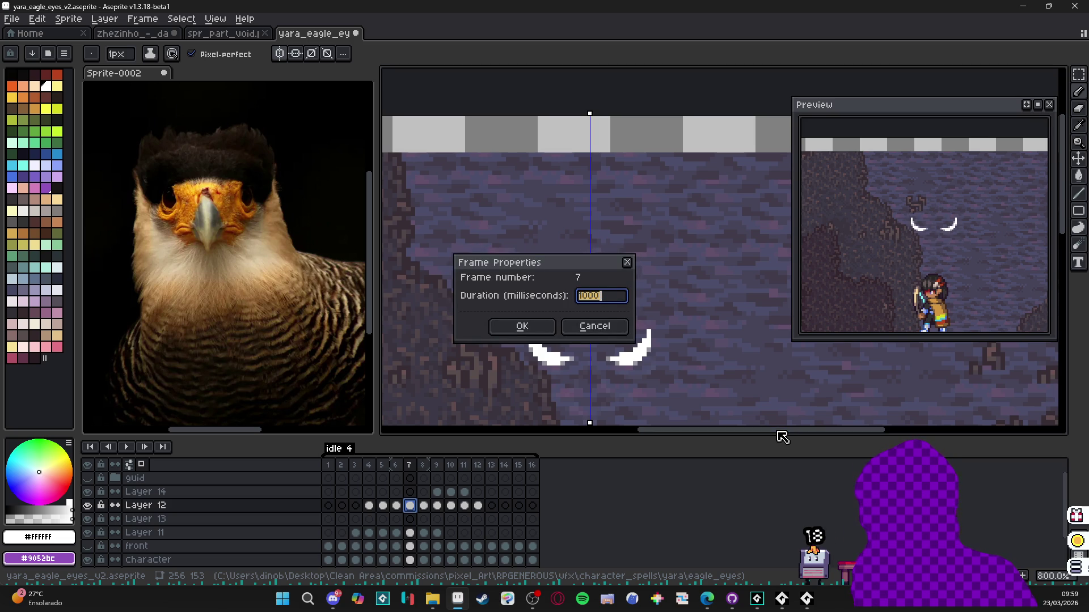
- Give frame 7 a 50 ms duration, then set frame 6 to 50 ms as well
text(50)
key(Return)
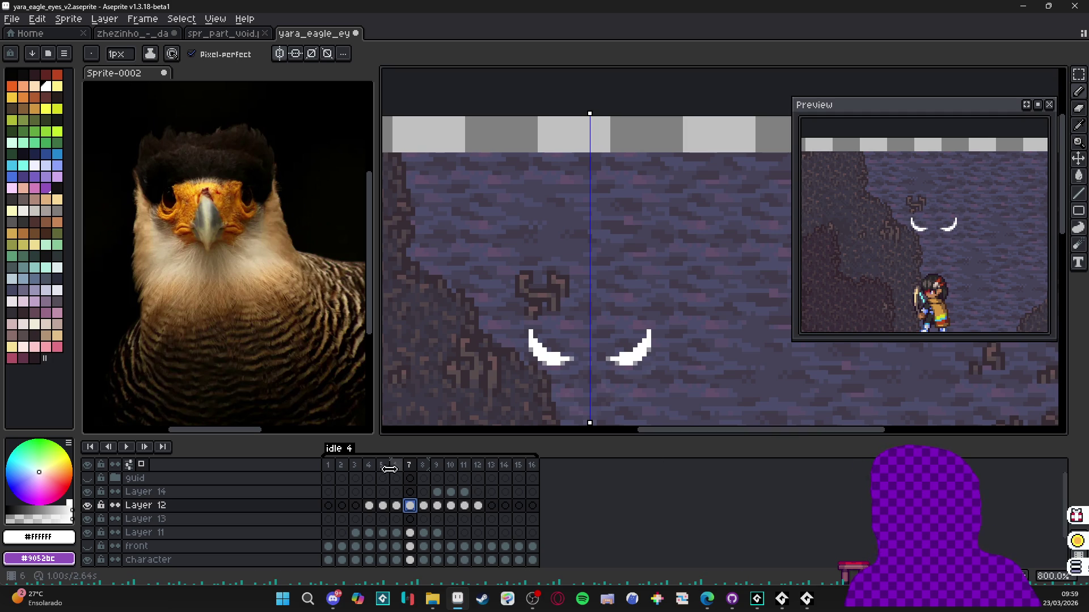
click(373, 467)
double_click(399, 466)
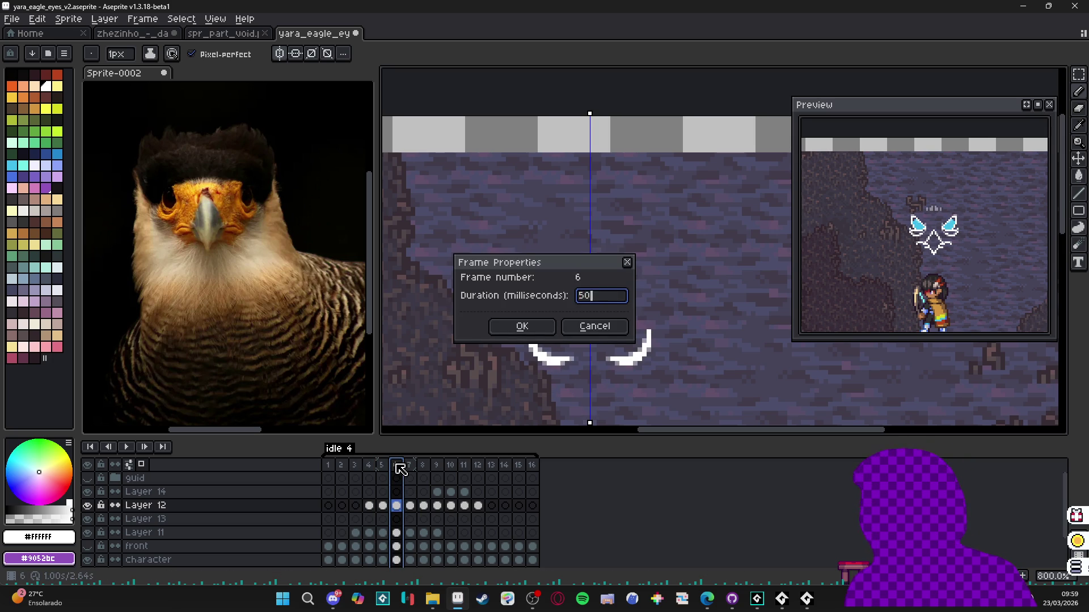
key(Return)
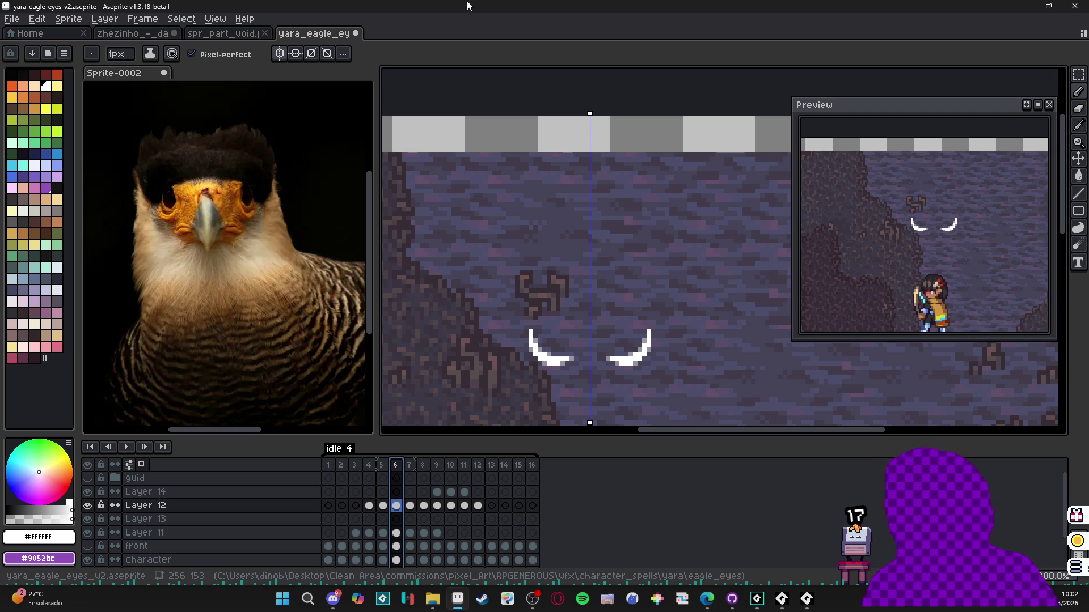
scroll(615, 243, down, 4)
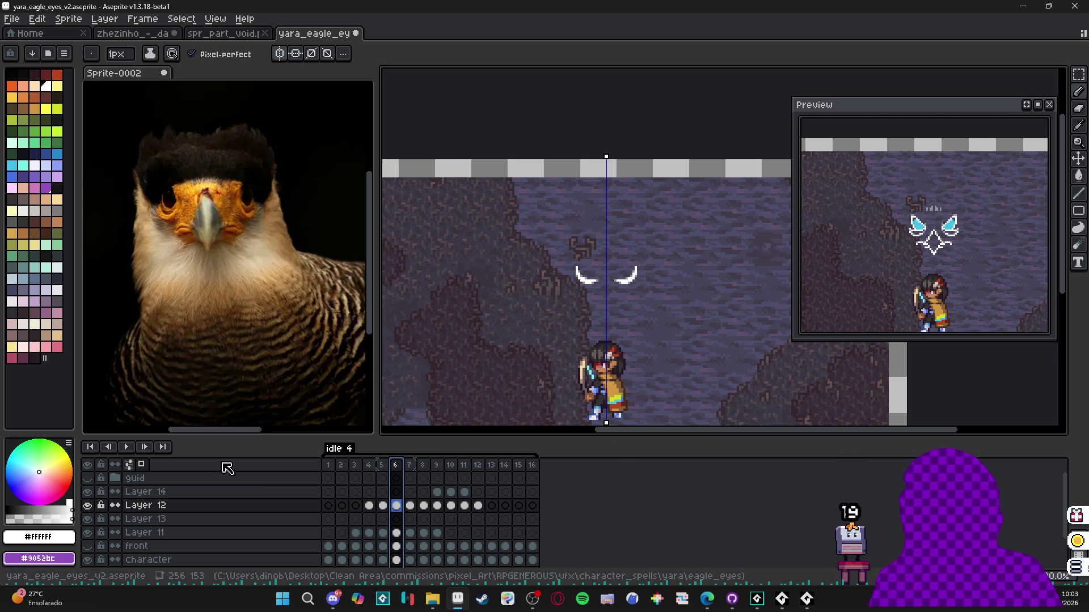
- Go to frame 12 and create a new 256x153 sprite
click(469, 468)
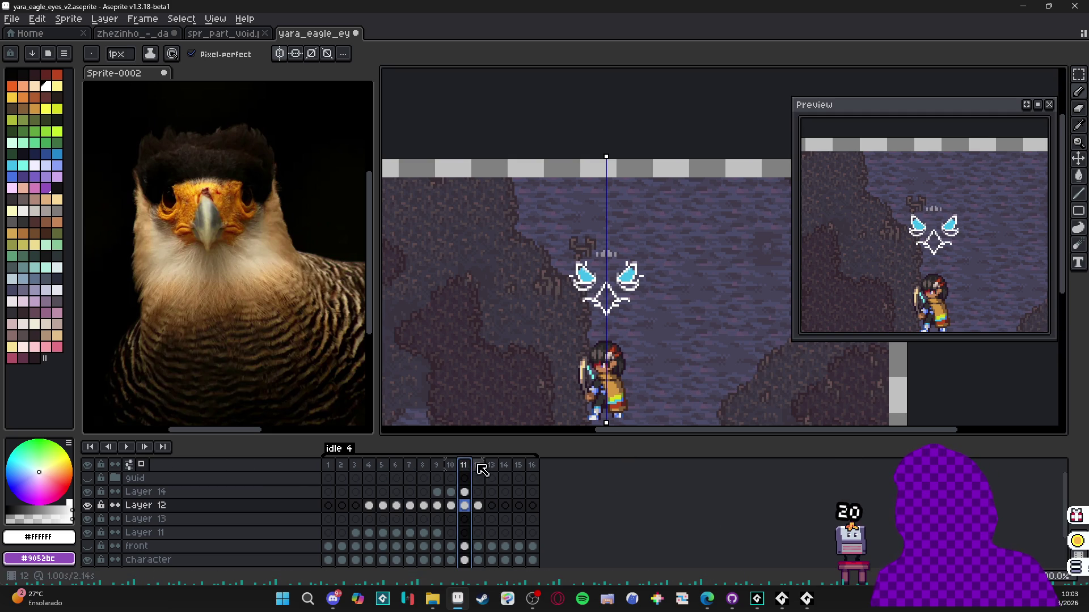
click(478, 465)
key(v)
scroll(632, 277, up, 2)
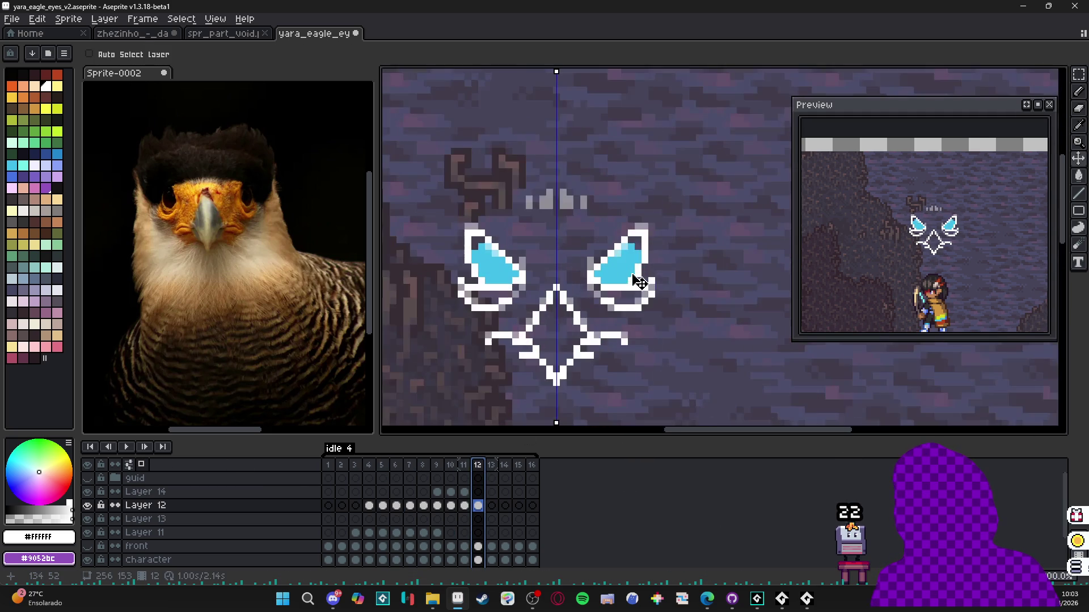
click(11, 19)
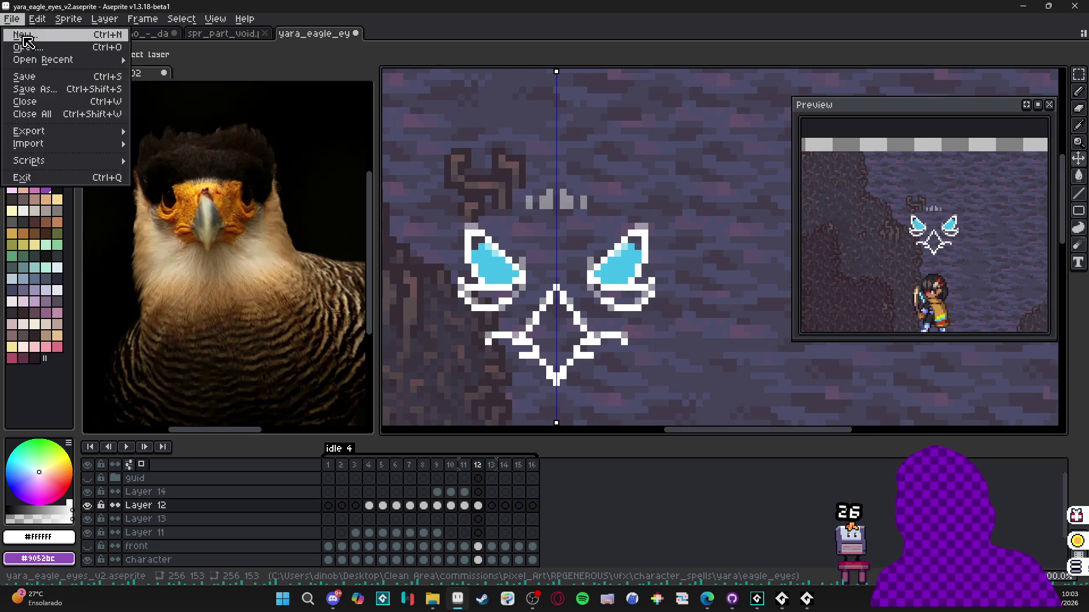
click(23, 32)
click(510, 419)
- Trim the new sprite down to its 29x29 eye contents and re-centre the view
scroll(610, 302, up, 2)
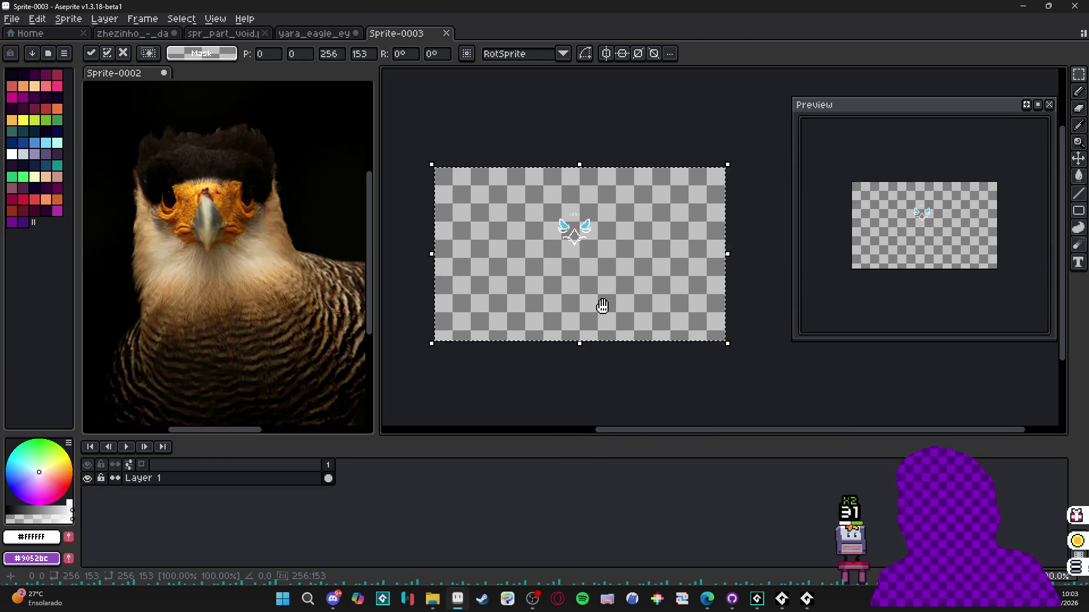
click(75, 21)
click(128, 138)
scroll(688, 307, up, 3)
drag(463, 264, 451, 254)
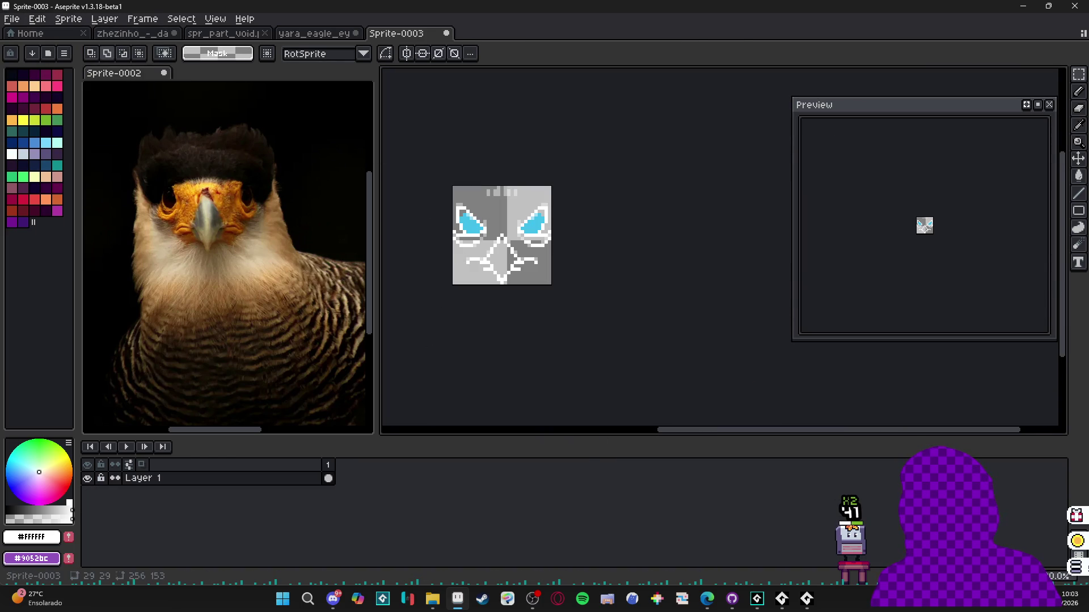
click(16, 21)
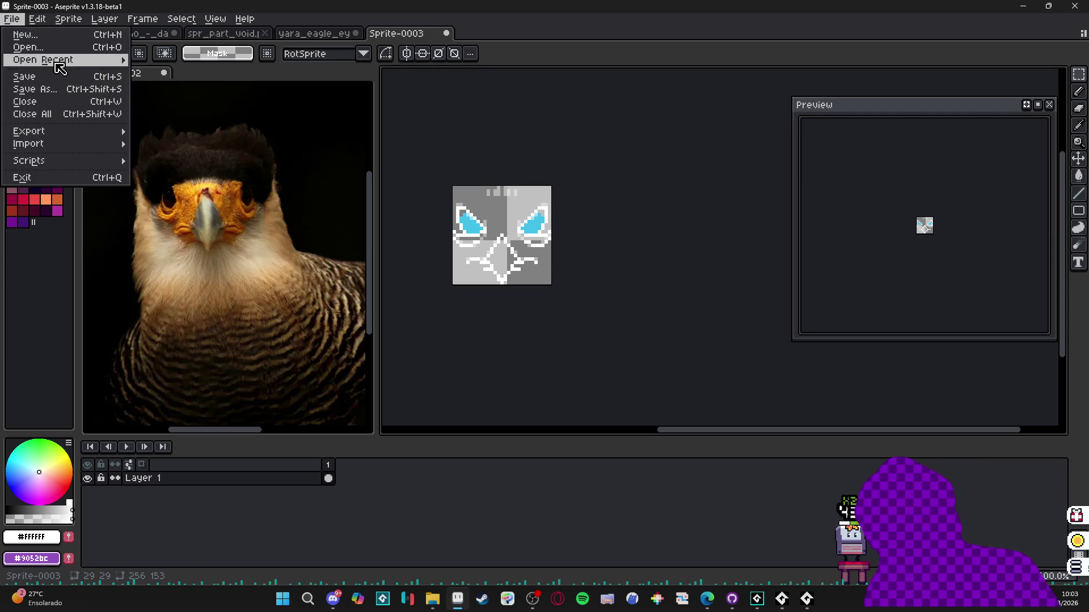
- Save the sprite as a PNG named eagle_eyes_fx.png
click(26, 88)
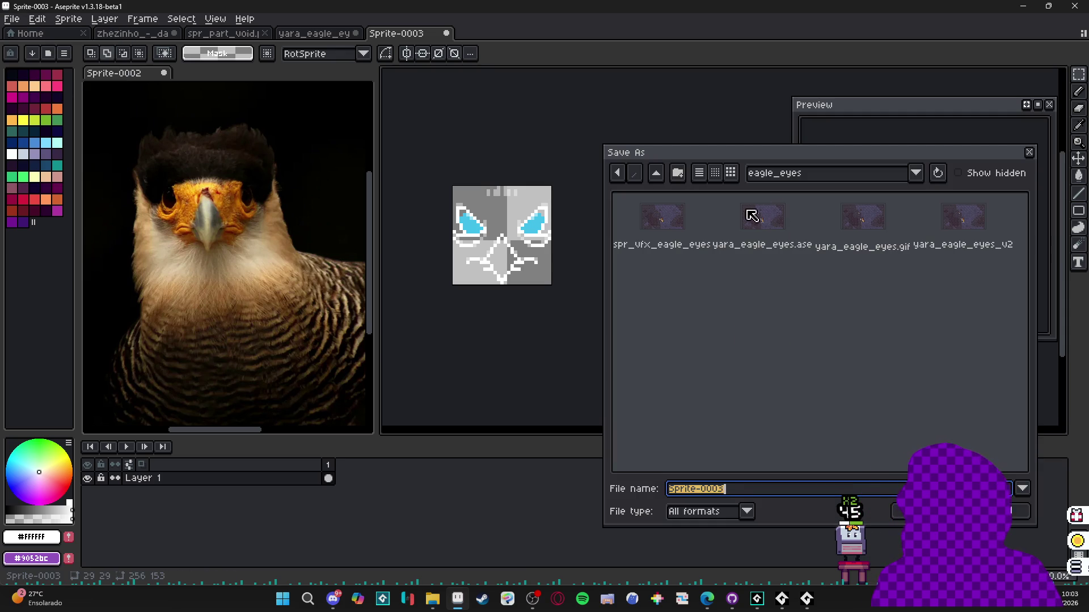
click(718, 512)
click(709, 447)
click(734, 489)
key(ctrl+a)
text(eagle_eyes_)
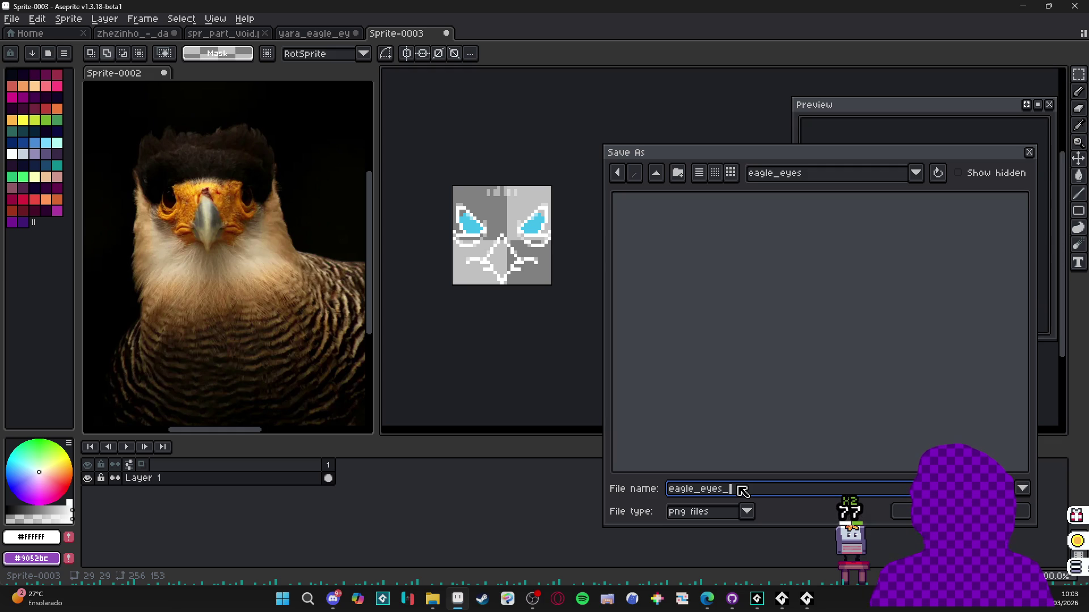
text(fx)
key(Return)
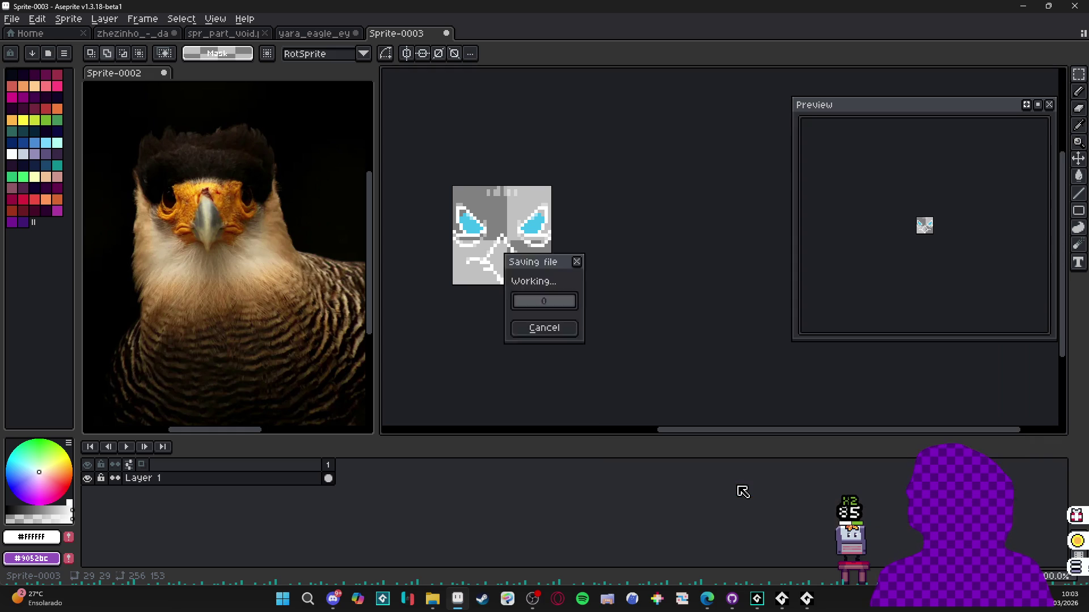
- Hide the Steam window and switch to GameMaker, then to GitHub Desktop
click(483, 602)
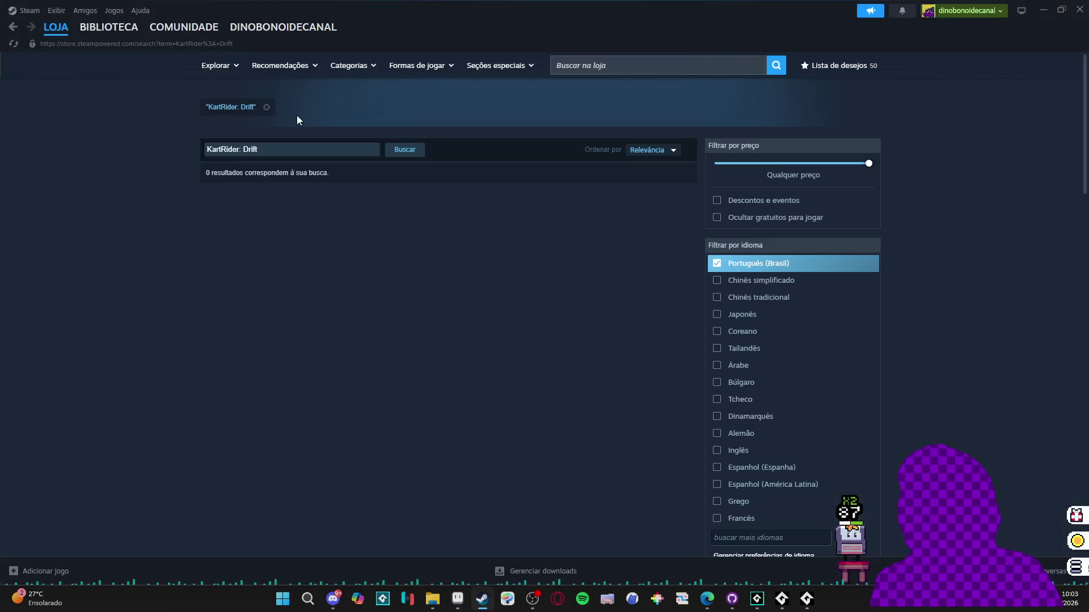
click(1042, 10)
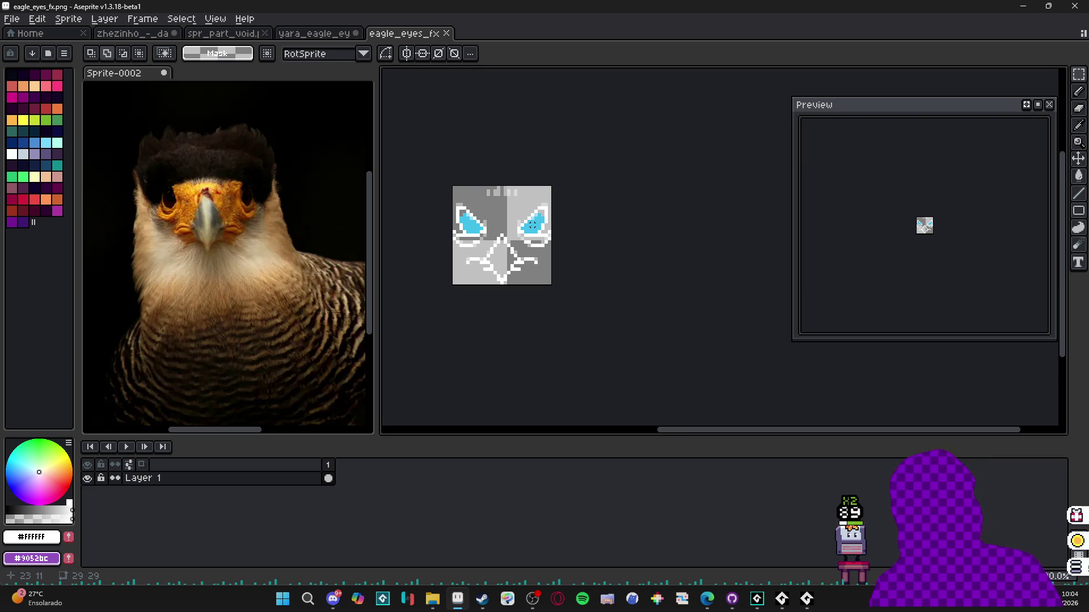
click(759, 602)
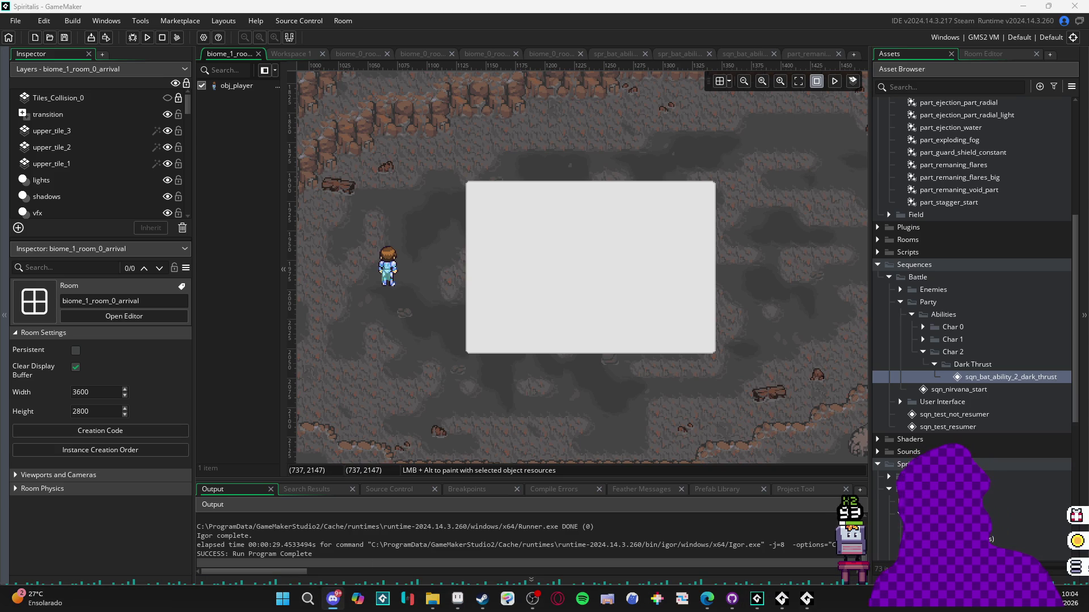
click(732, 598)
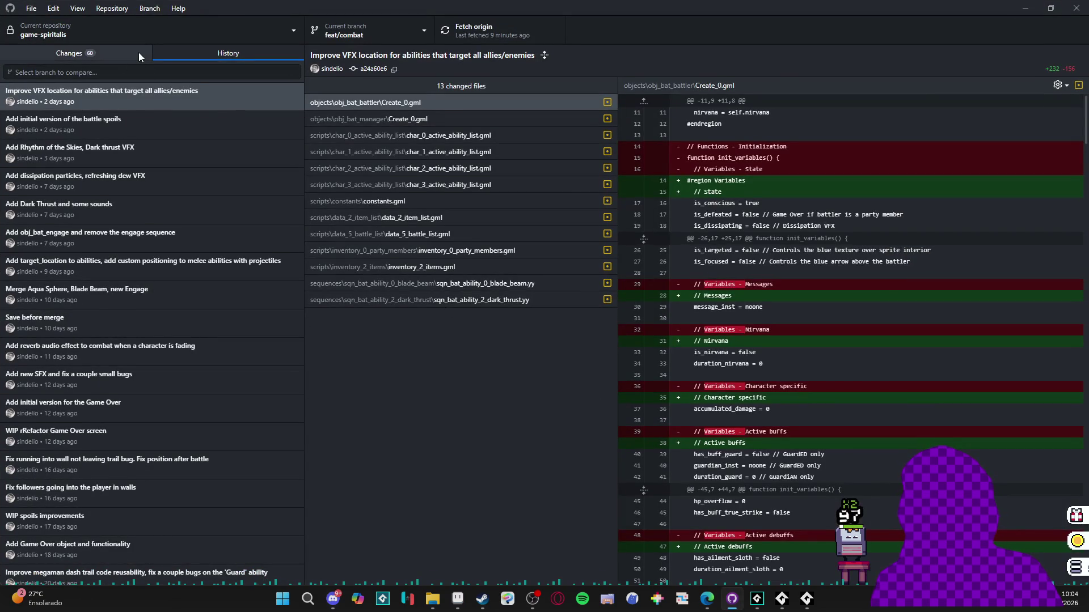
- Commit the 60 changed files to feat/combat with summary 'dark thrust_final' and push to origin
click(138, 52)
click(64, 479)
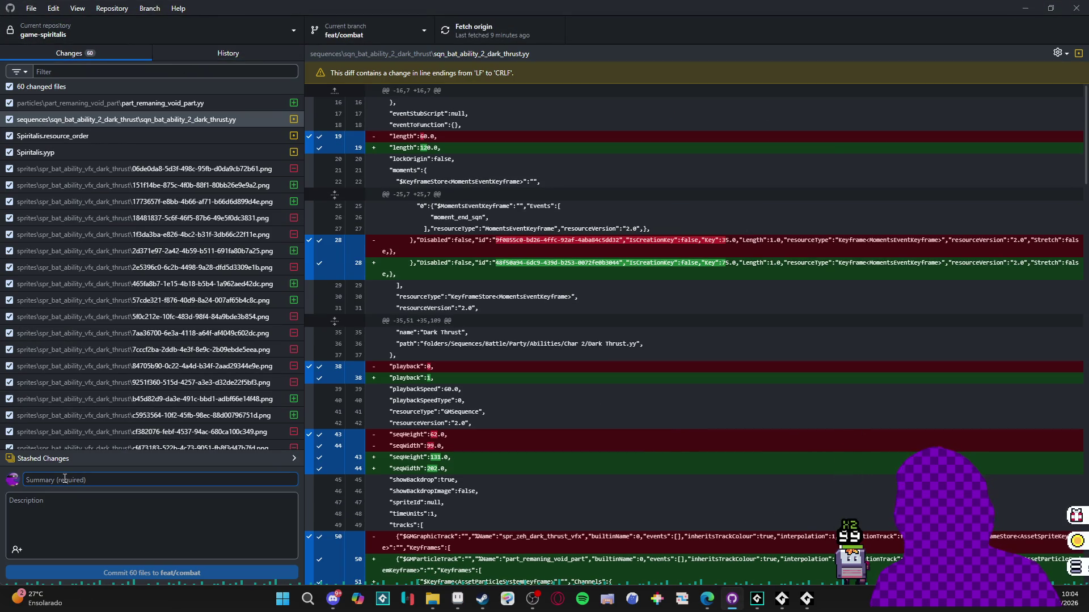
text(dark )
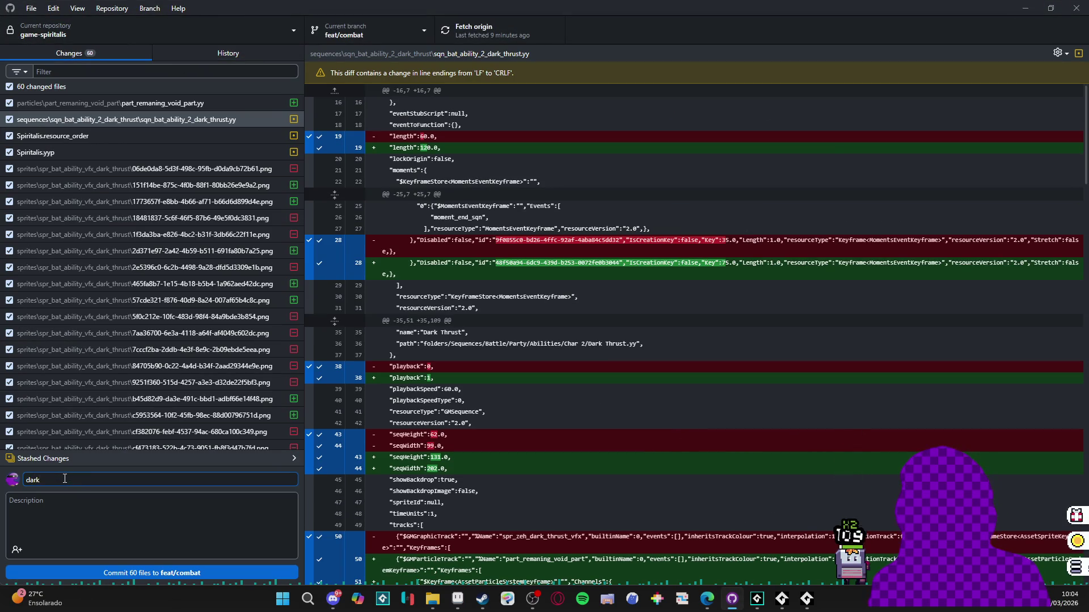
text(thrust_)
text(final)
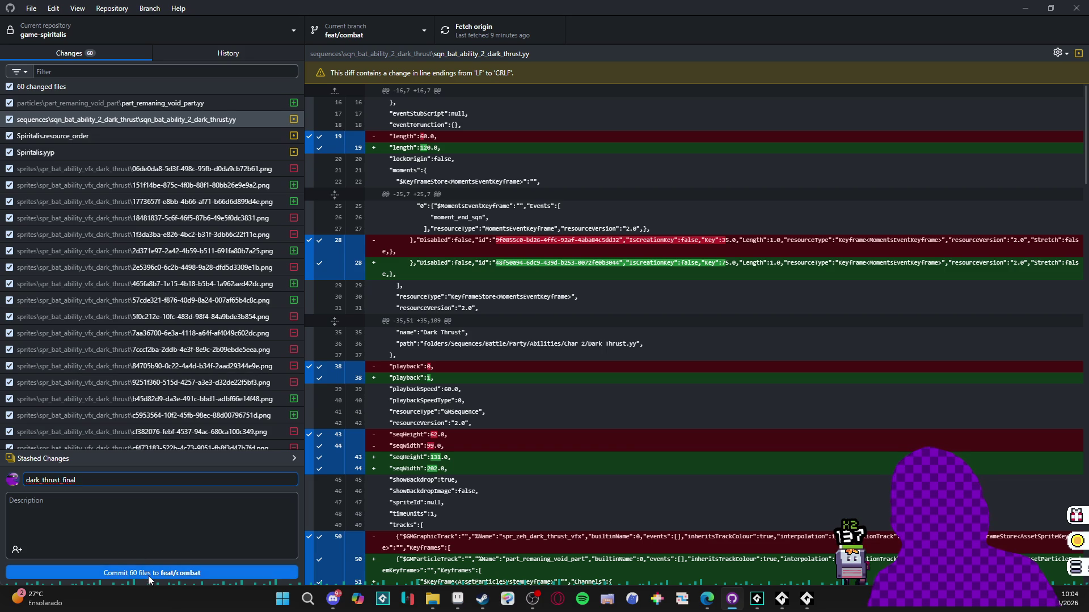
click(148, 575)
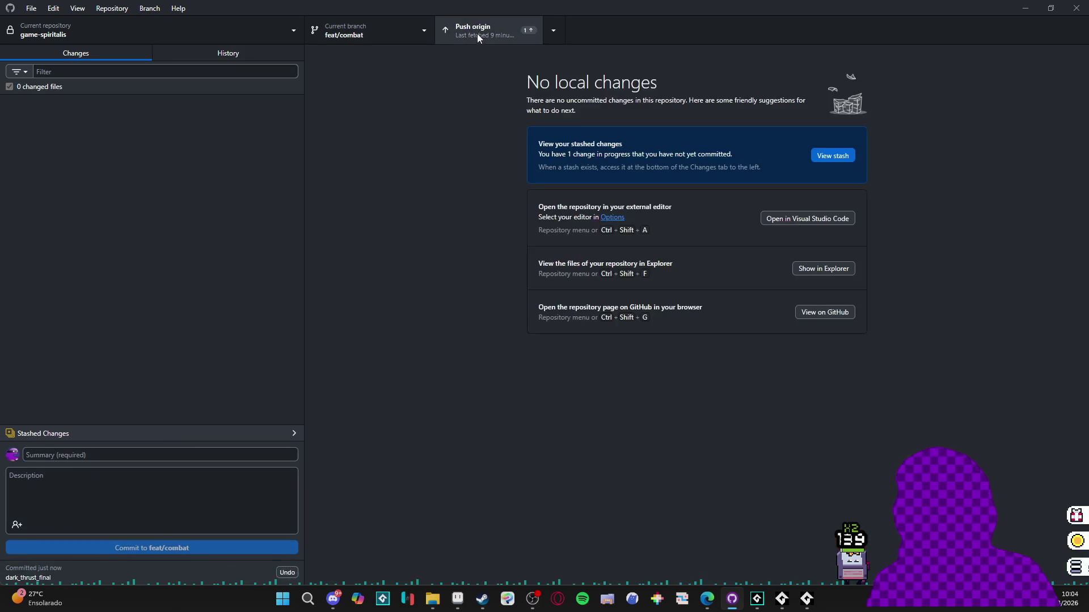
click(478, 33)
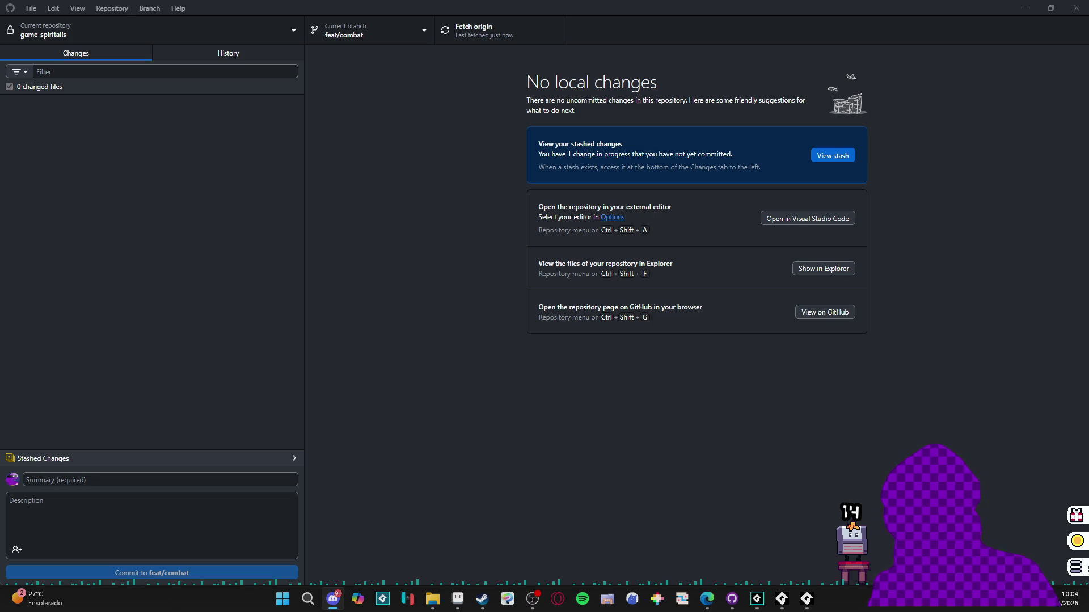
key(alt+Tab)
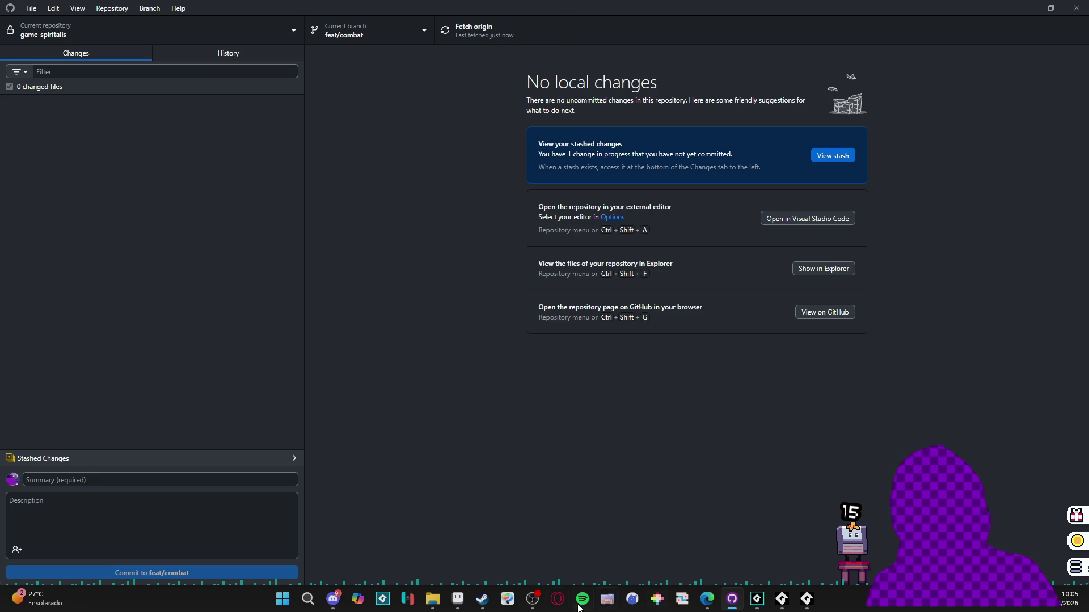
mouse_move(707, 599)
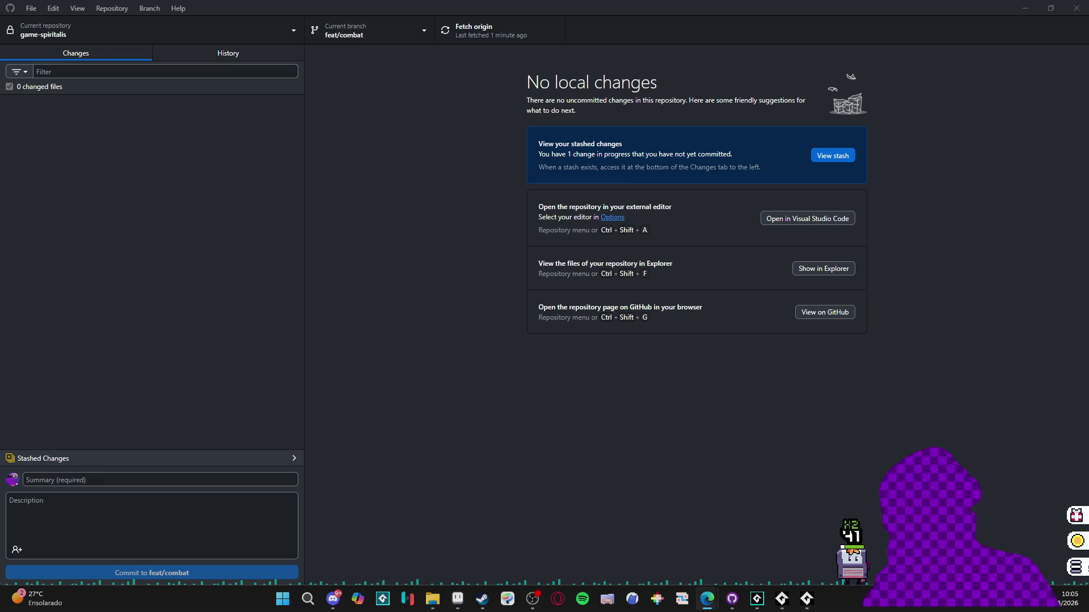
click(1025, 8)
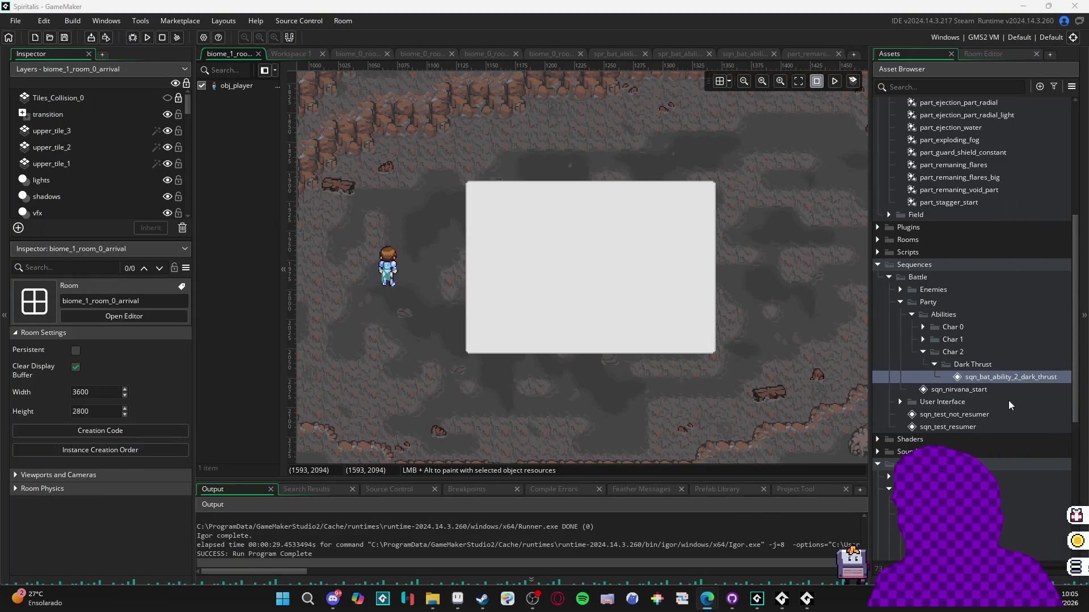
- Search the project assets for 'eagle', then clear the search
scroll(964, 391, down, 4)
click(1026, 523)
click(924, 86)
text(eagle)
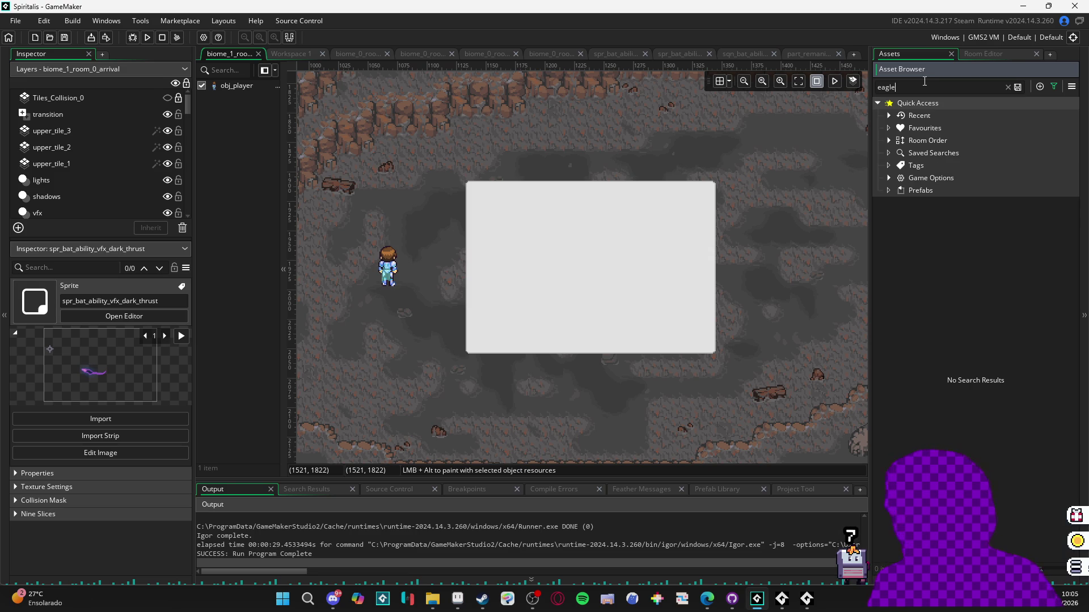
key(ctrl+a)
key(BackSpace)
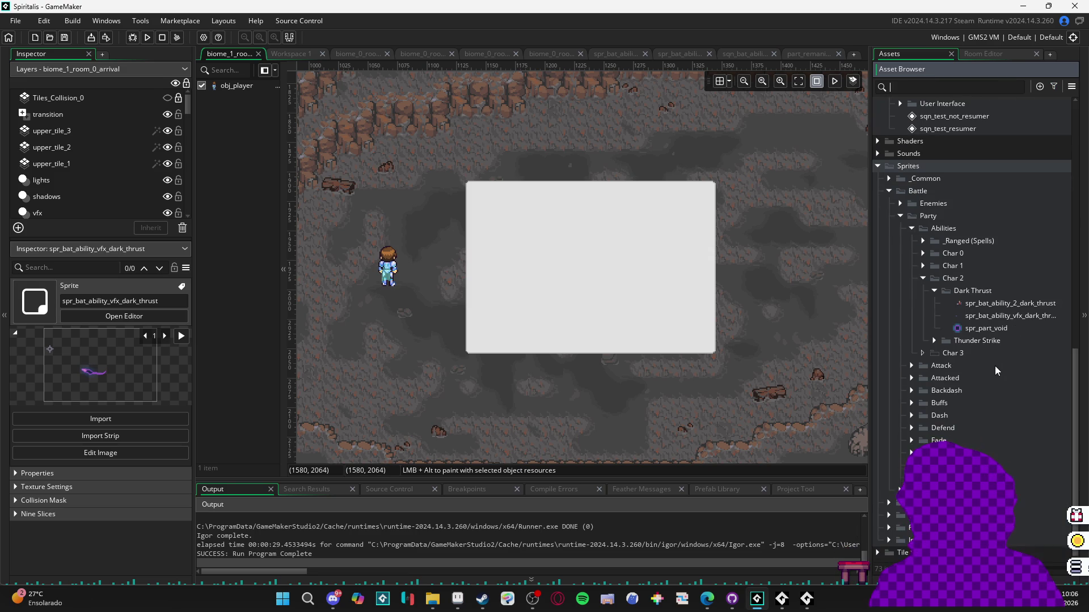
- Browse the Aqua Sphere, Refreshing Dew and Rhythm of the Skies groups, then right-click Char 1
click(921, 266)
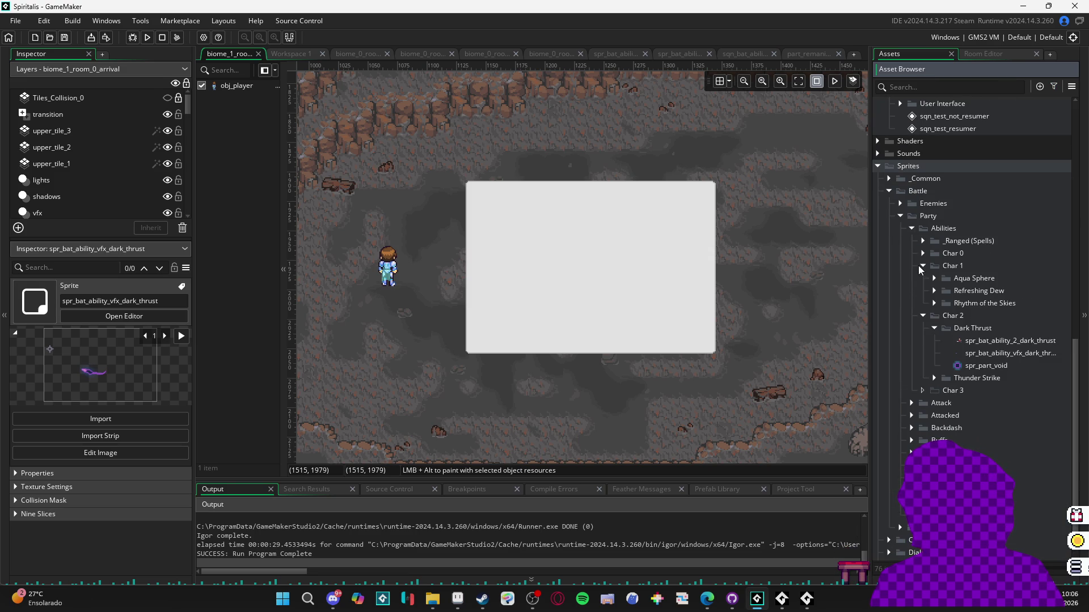
click(934, 304)
click(933, 303)
click(933, 291)
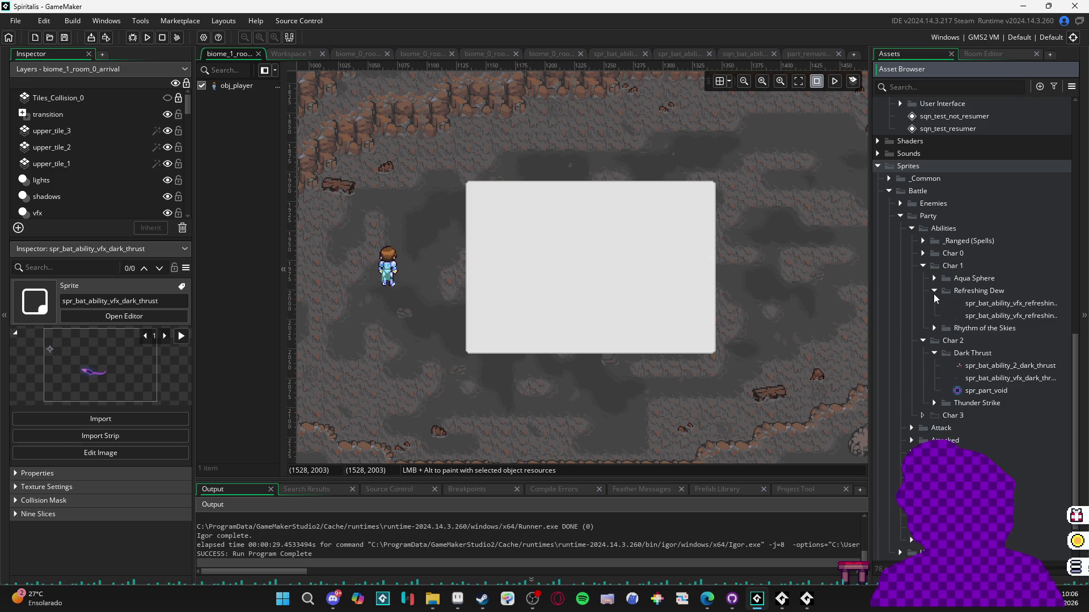
click(933, 293)
click(937, 283)
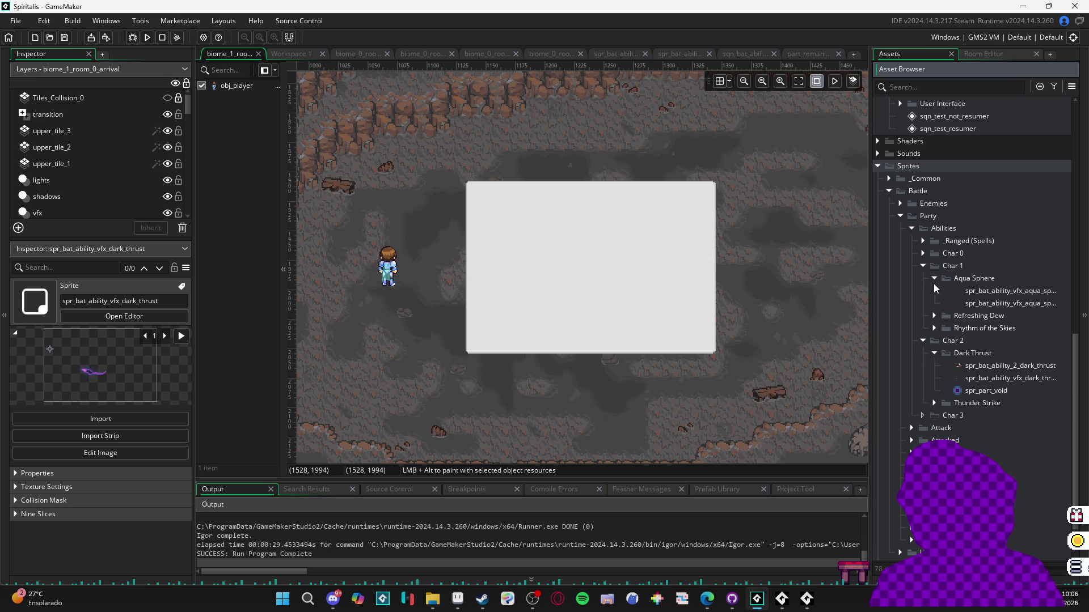
click(934, 327)
click(936, 327)
click(934, 316)
click(934, 316)
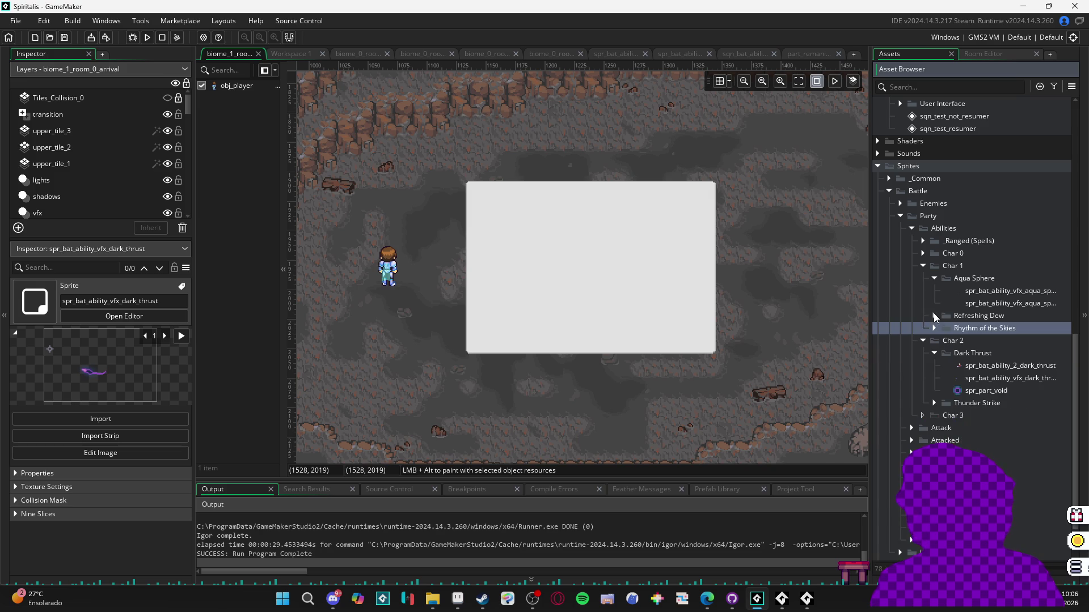
click(934, 278)
click(978, 267)
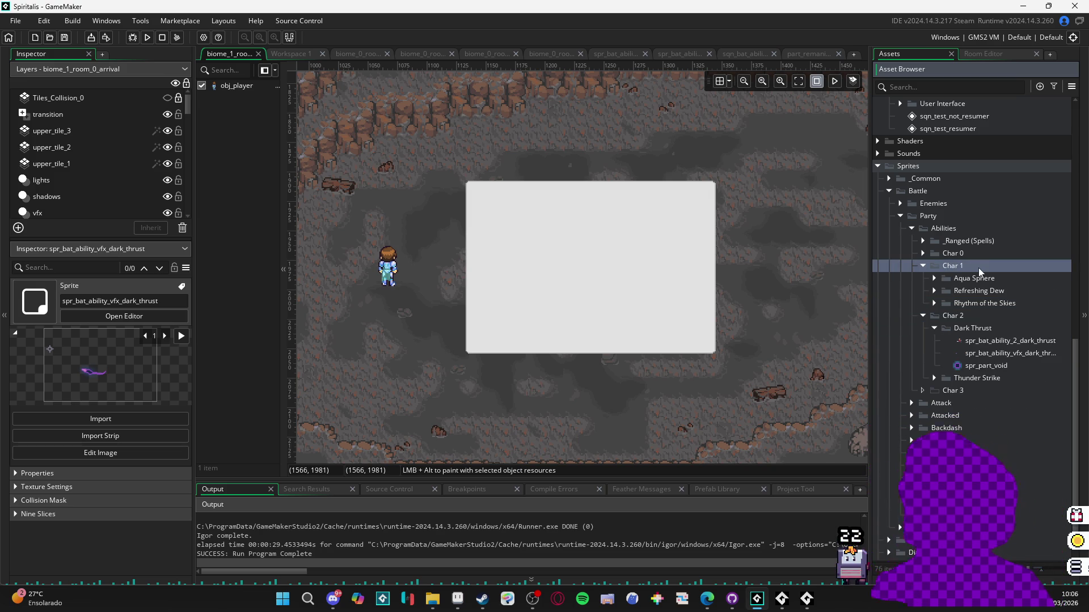
right_click(978, 268)
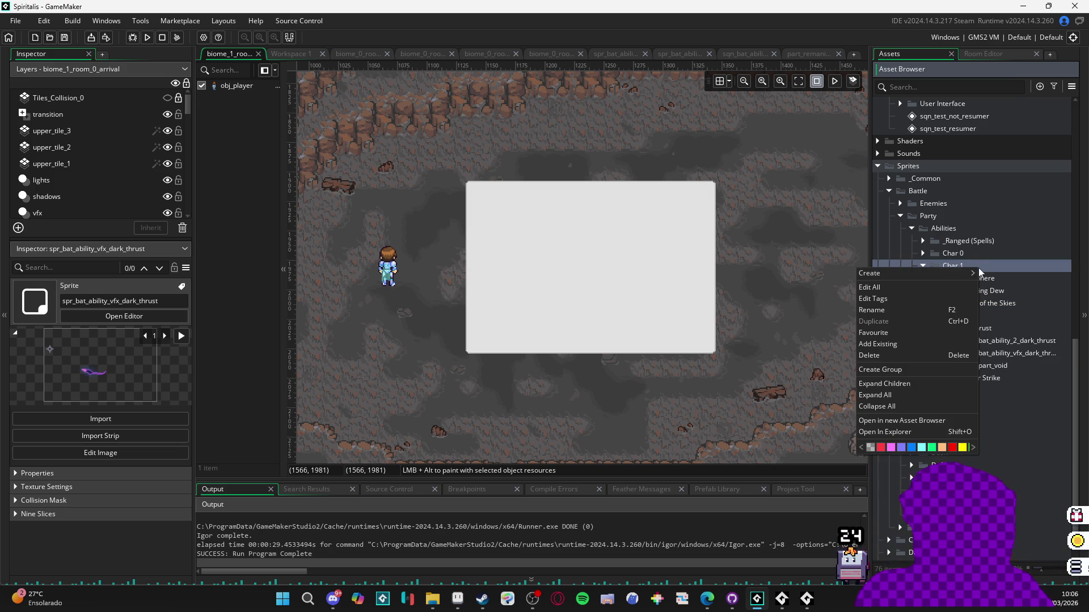
- Create a group named 'Eagle Eyes' inside Char 1, then build and run the game
click(935, 370)
text(Eagle Eye)
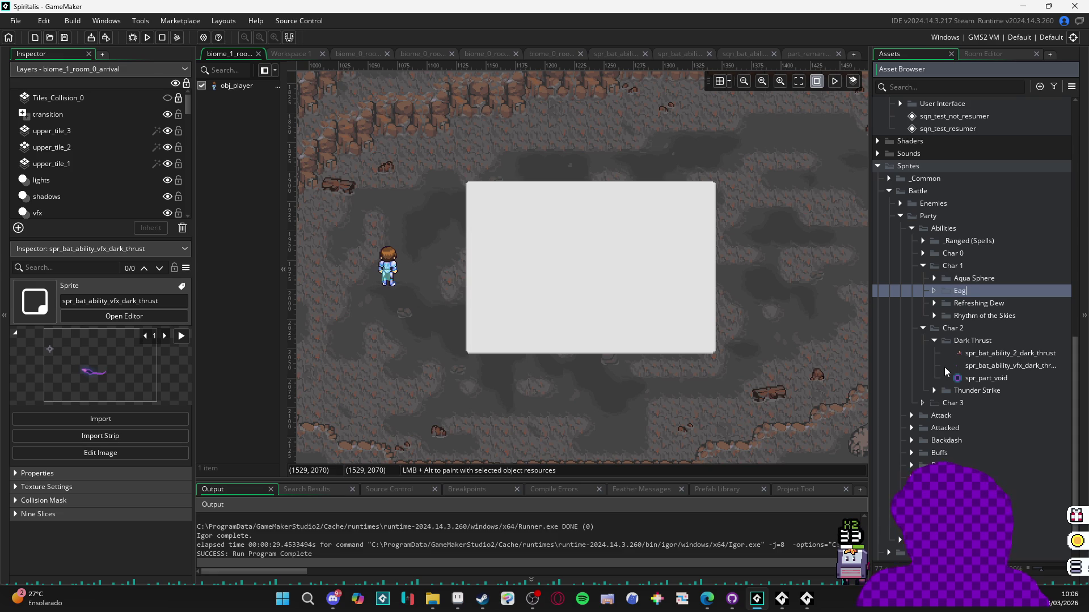
text(s)
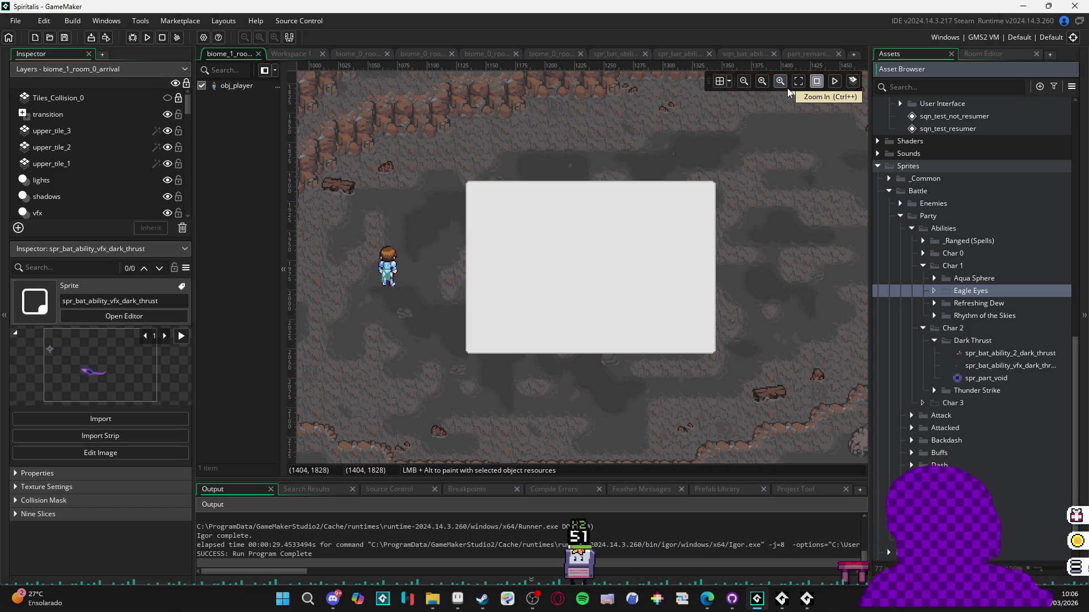
mouse_move(709, 600)
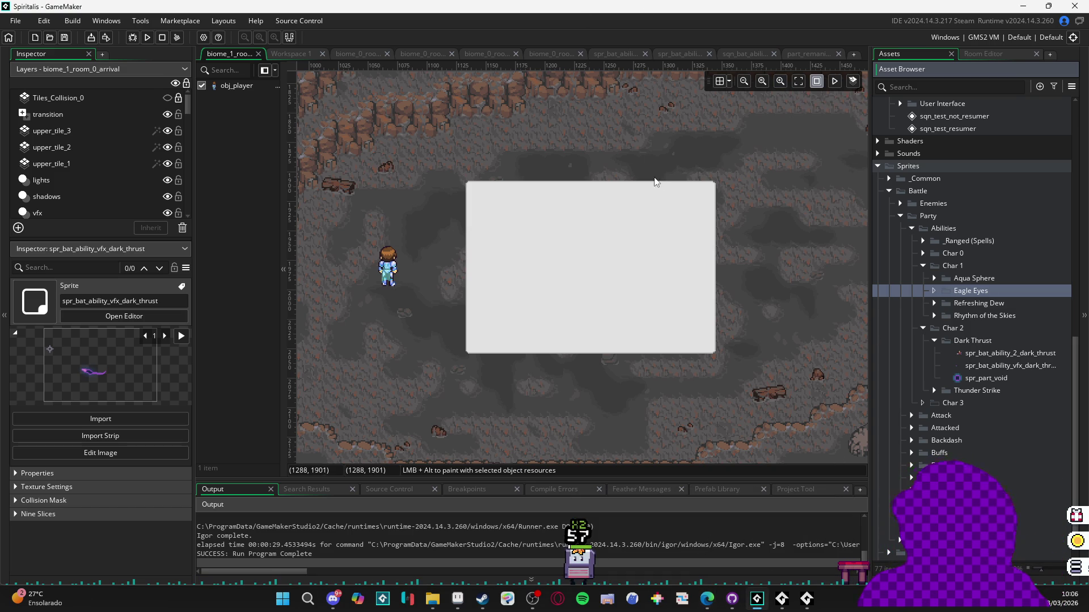
key(F5)
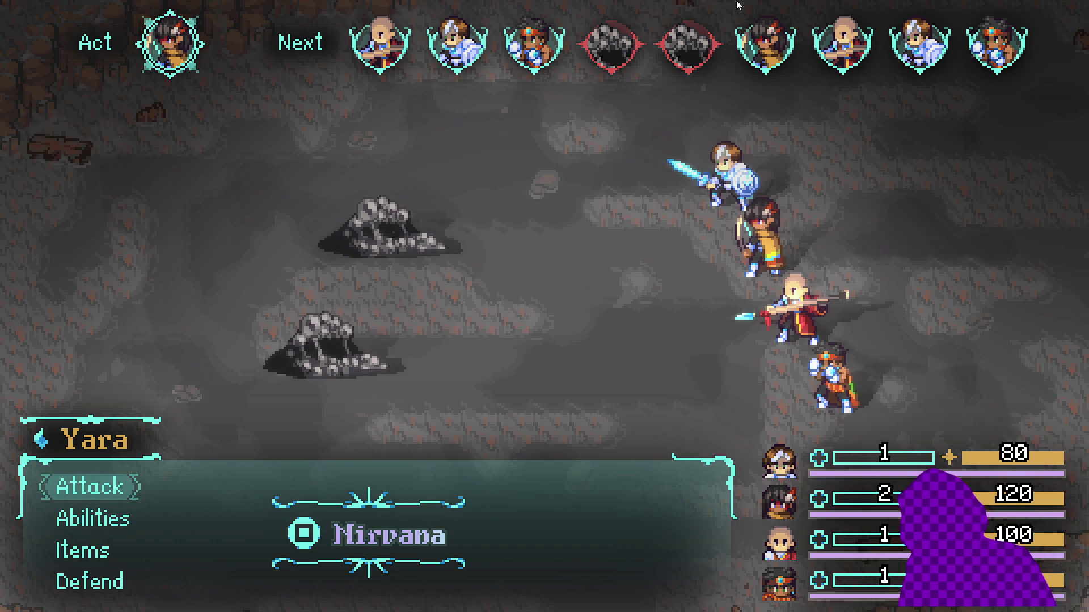
- Trigger Yara's Nirvana ability in the test battle, then return to GameMaker
key(q)
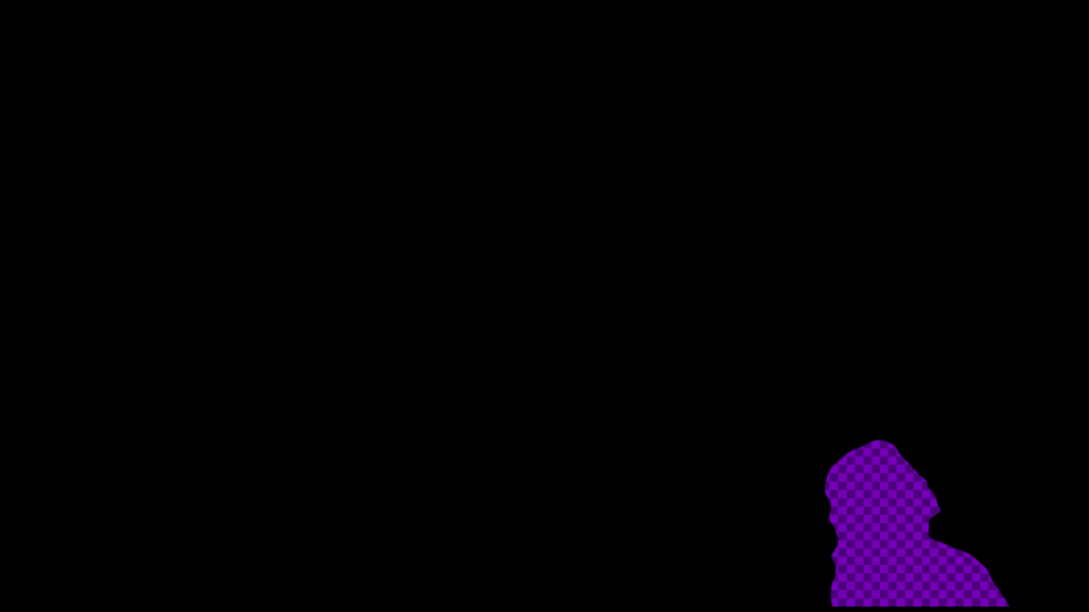
key(alt+Tab)
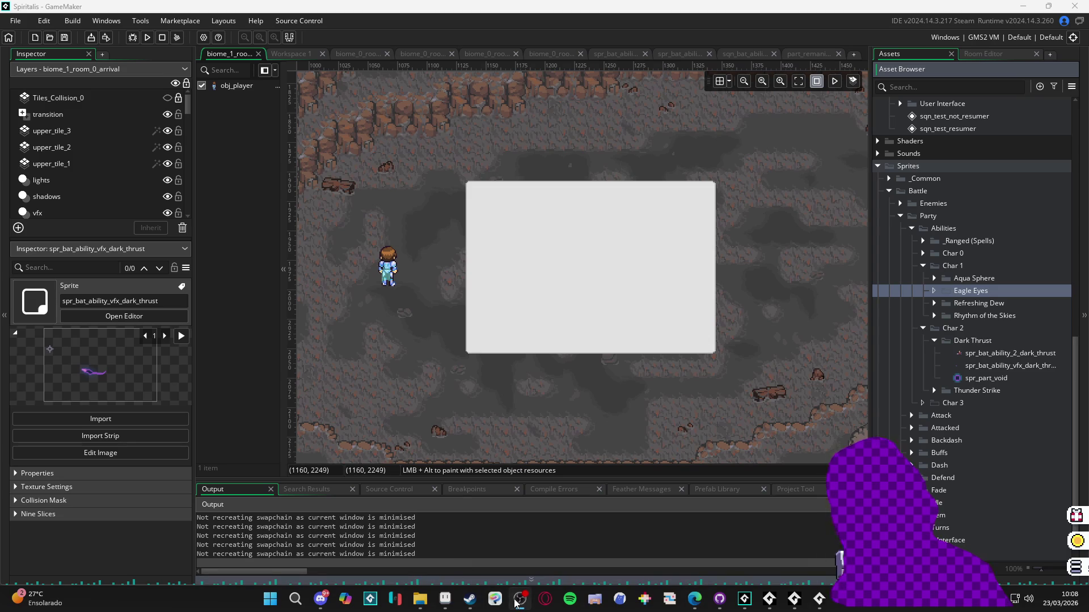
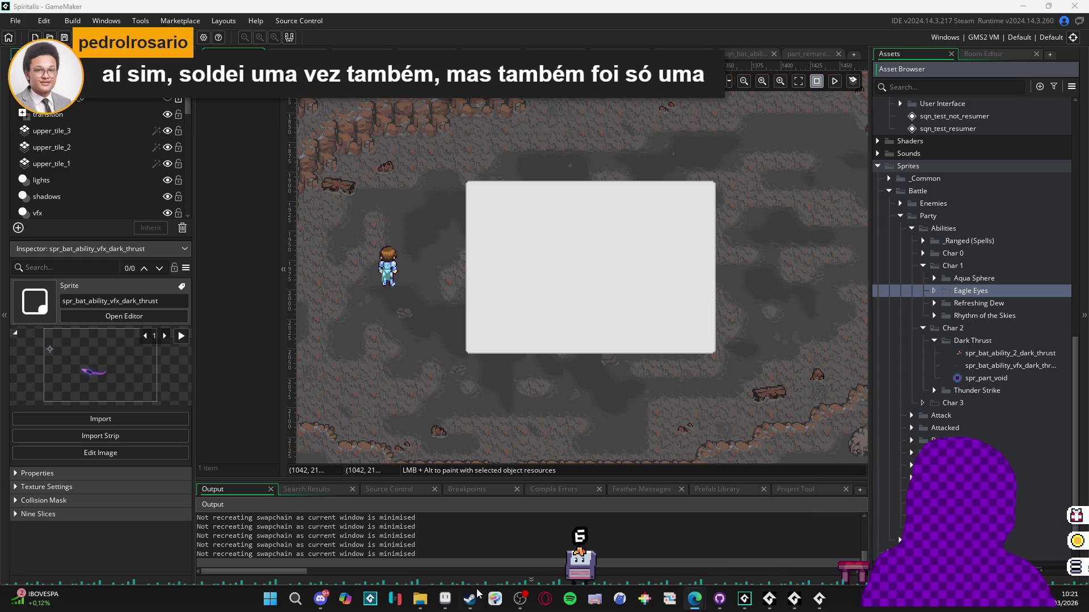
- Open eagle_eyes_fx from the eagle_eyes art folder in Aseprite
click(565, 294)
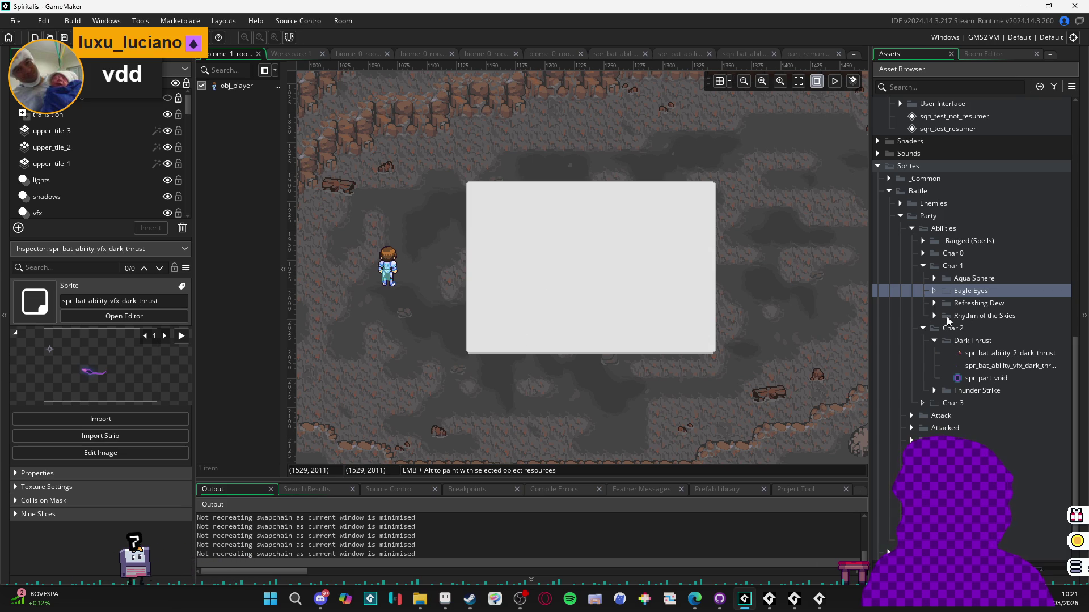
click(419, 599)
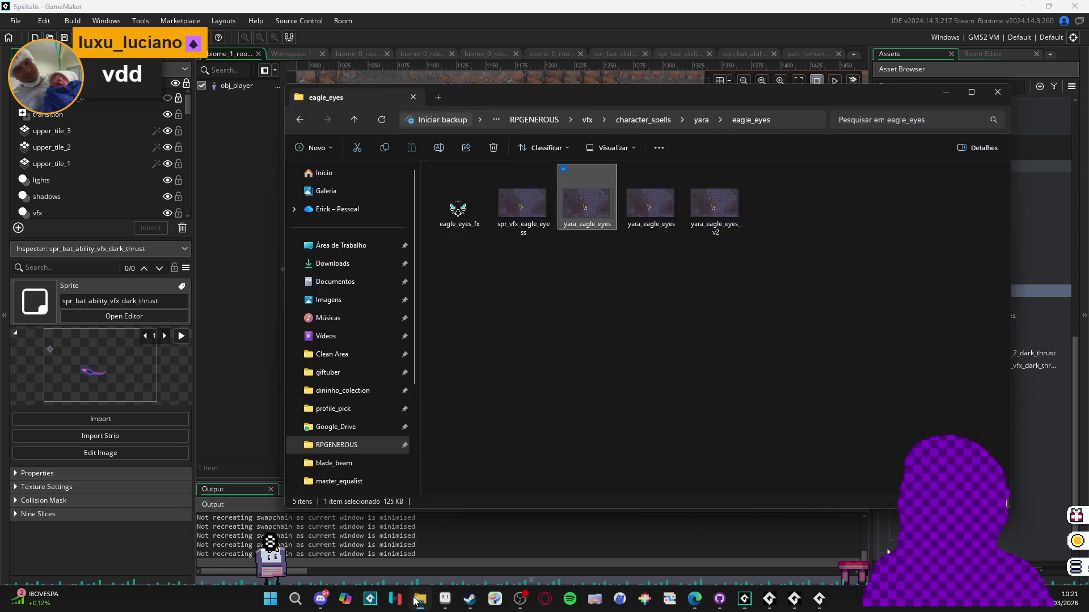
click(461, 207)
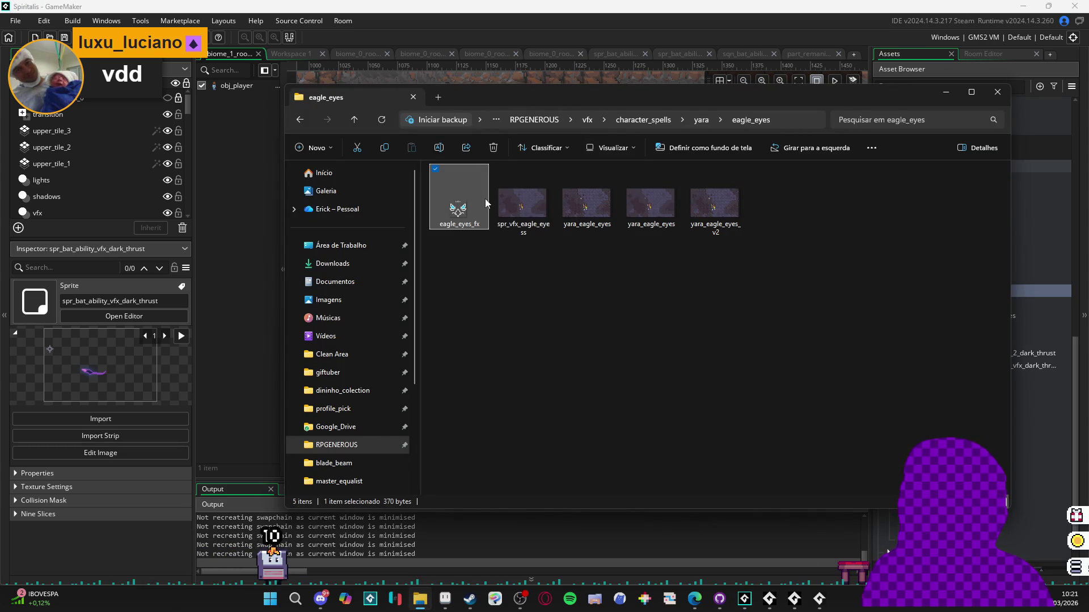
double_click(457, 213)
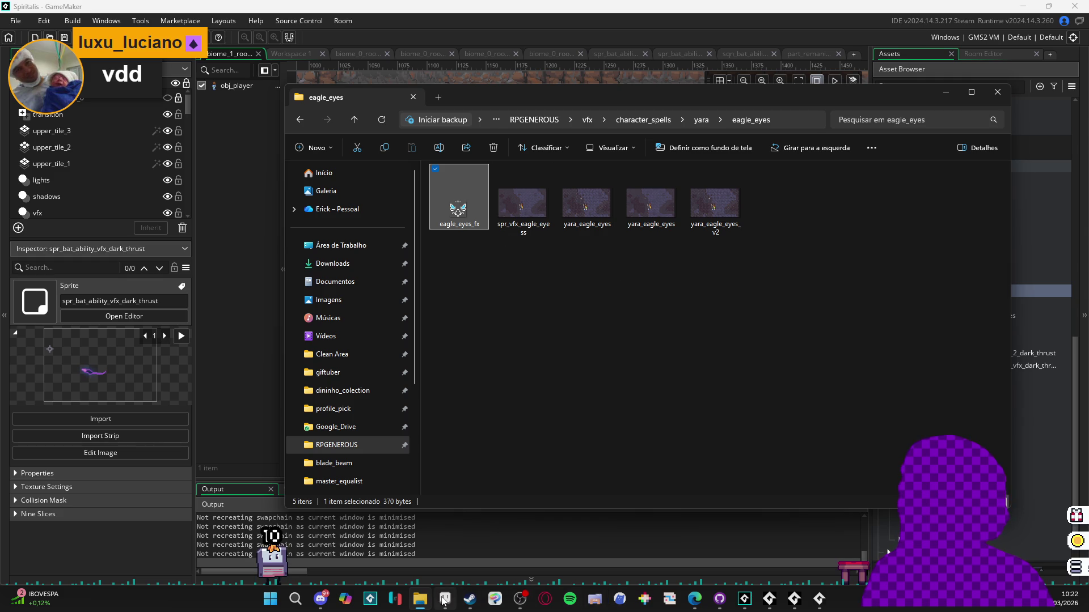
- On yara_eagle_eyes_v2, hide the character, Layer 13, Layer 14, back and Layer 4 layers
click(302, 34)
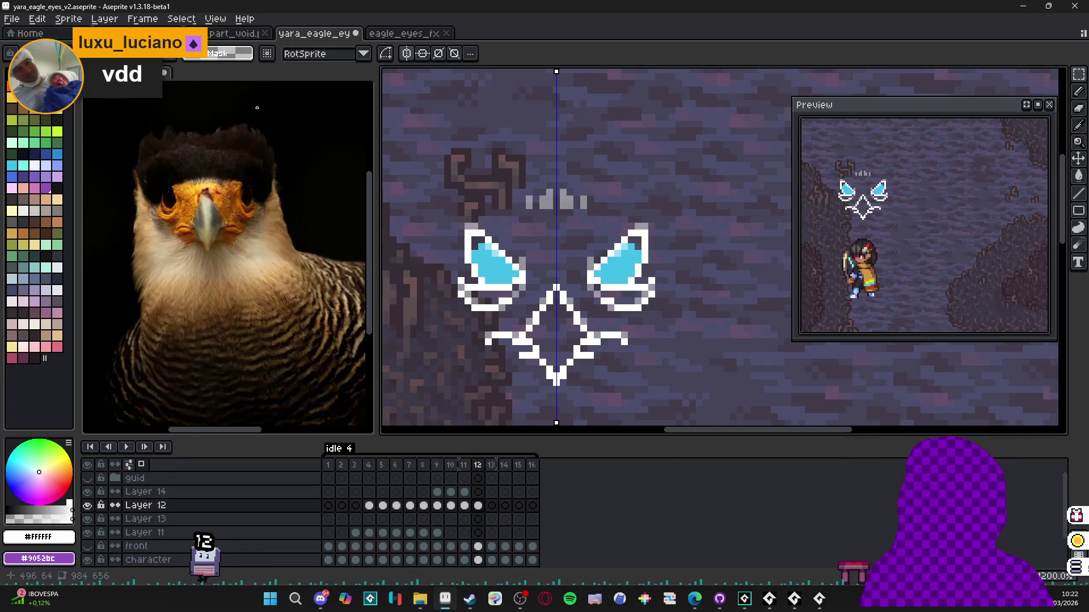
scroll(399, 356, down, 4)
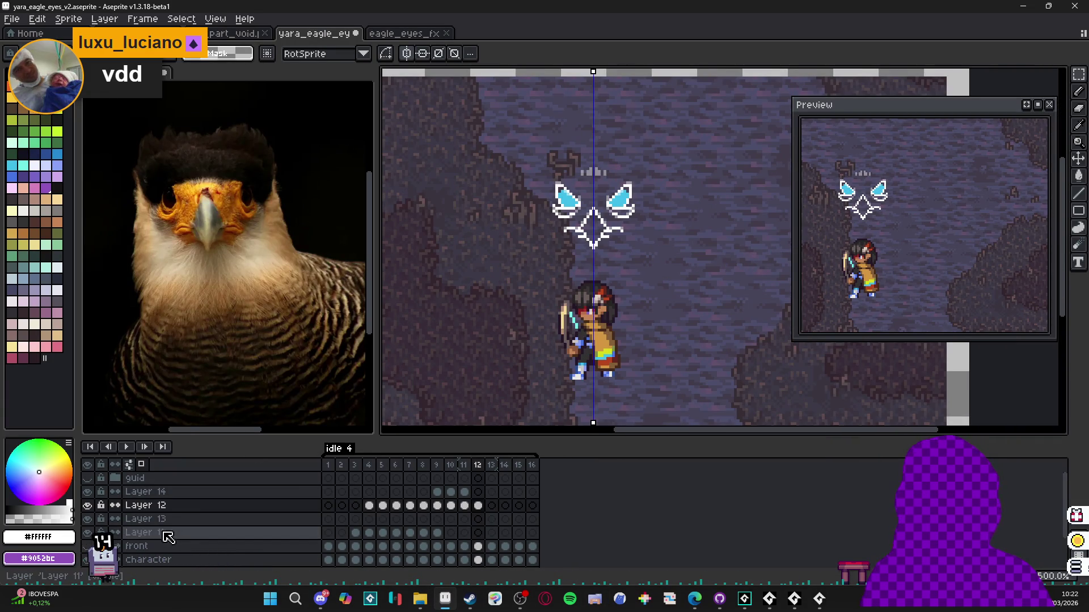
click(87, 560)
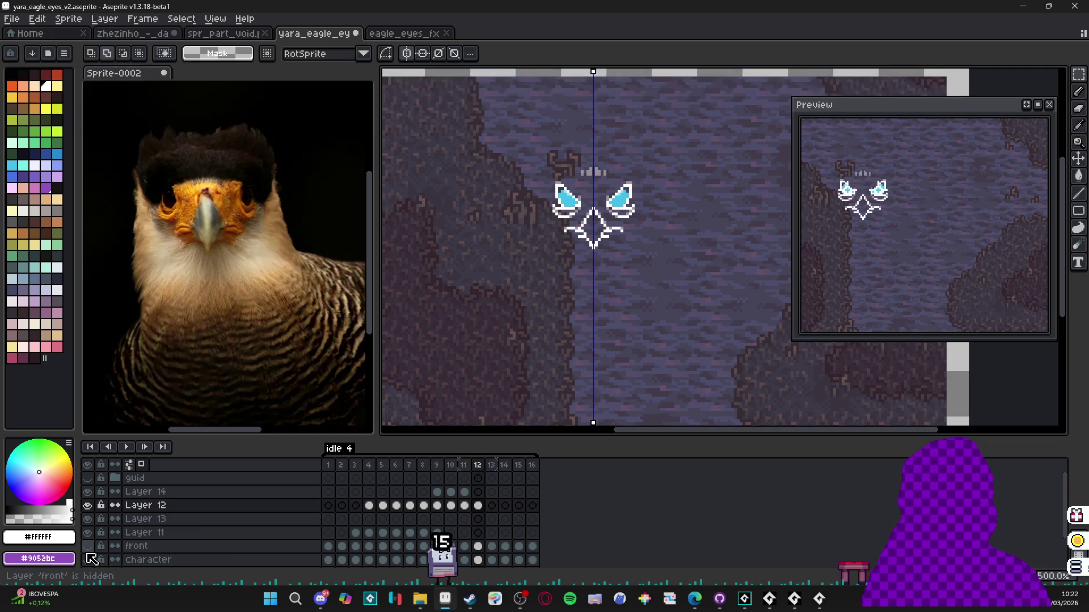
click(88, 520)
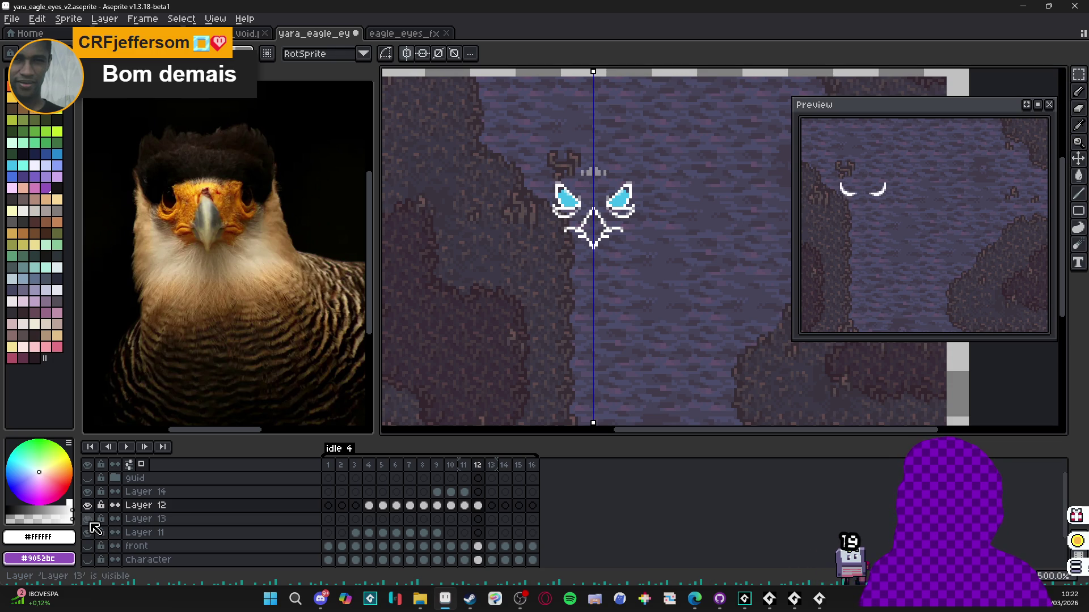
click(88, 493)
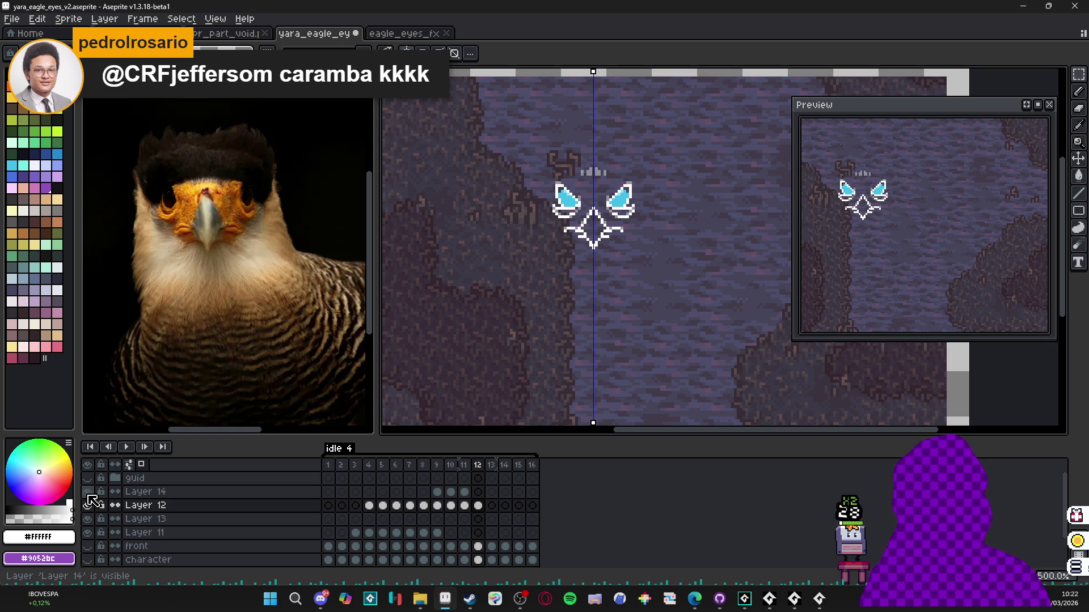
scroll(99, 515, down, 2)
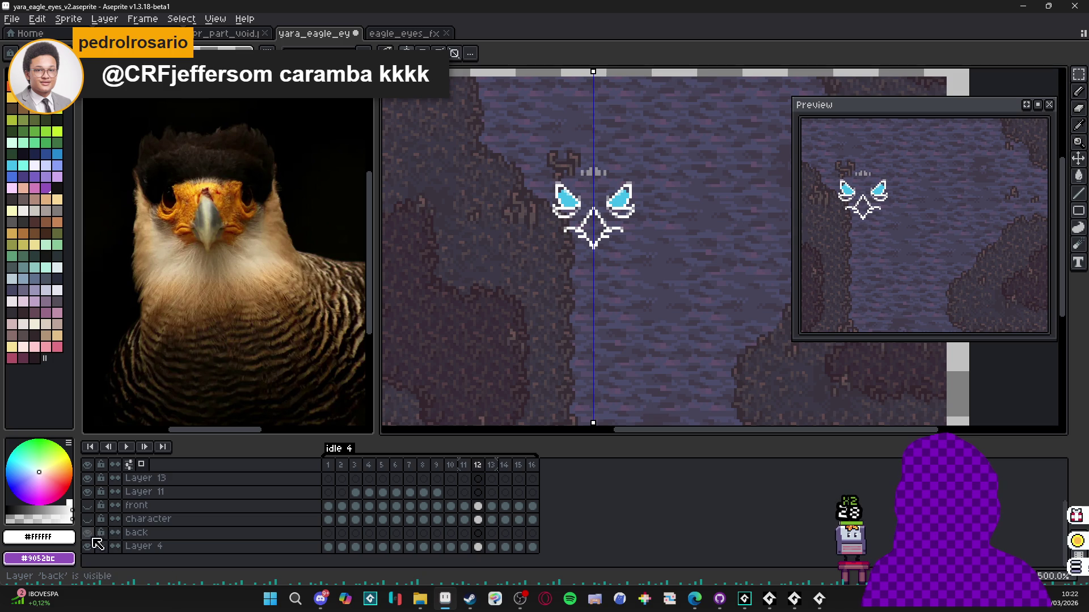
drag(87, 546, 87, 532)
- Trim the eagle-eyes sprite down to its 35×29 visible content
key(minus)
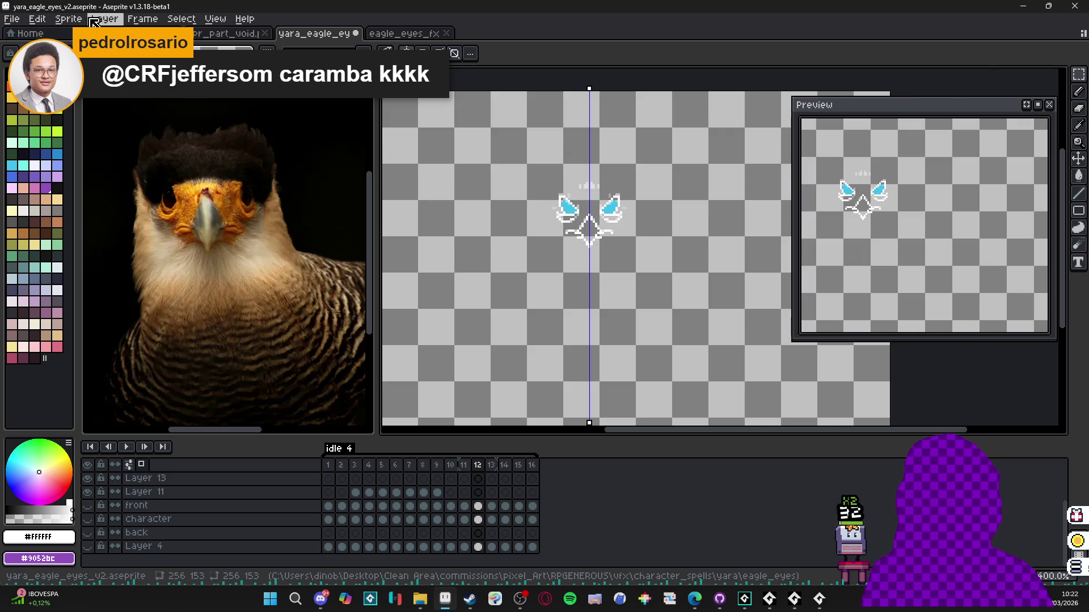
click(62, 20)
click(102, 105)
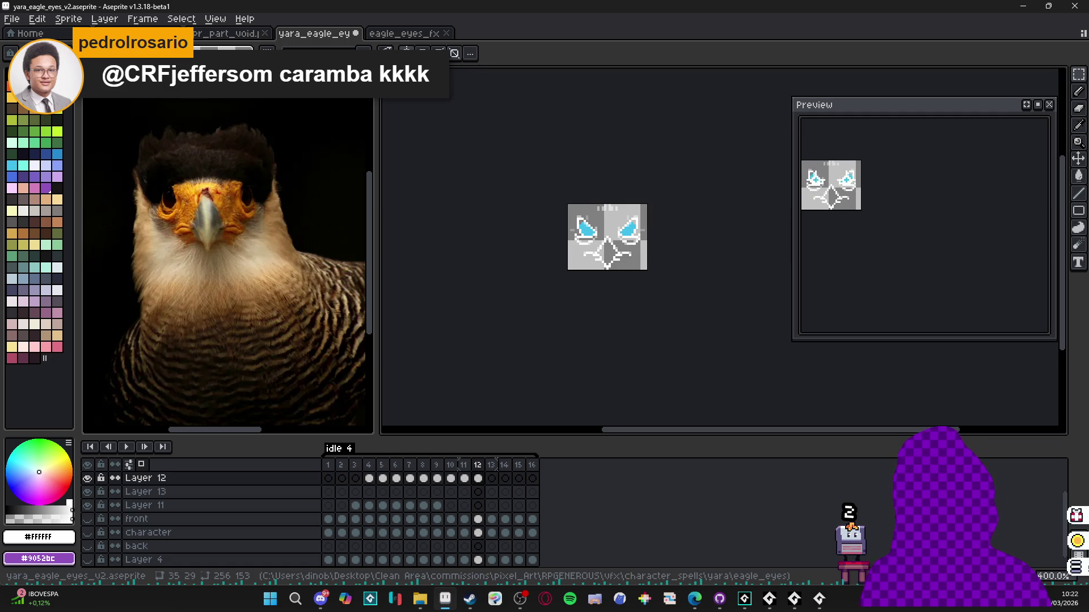
- Discard the unsaved Sprite-0002 and begin a Save As of the trimmed sprite
click(59, 33)
click(524, 323)
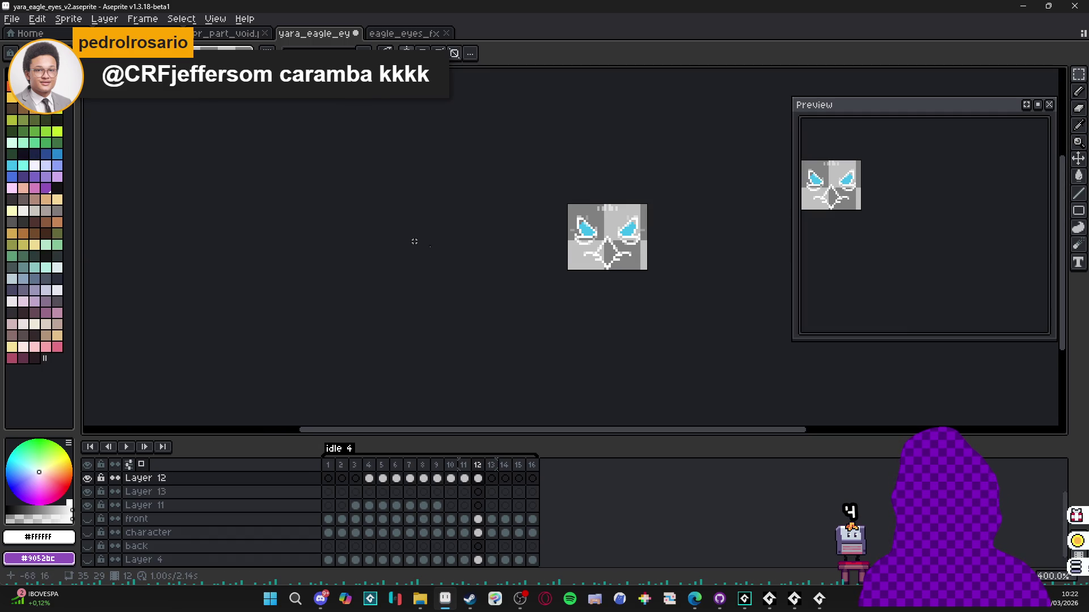
click(11, 19)
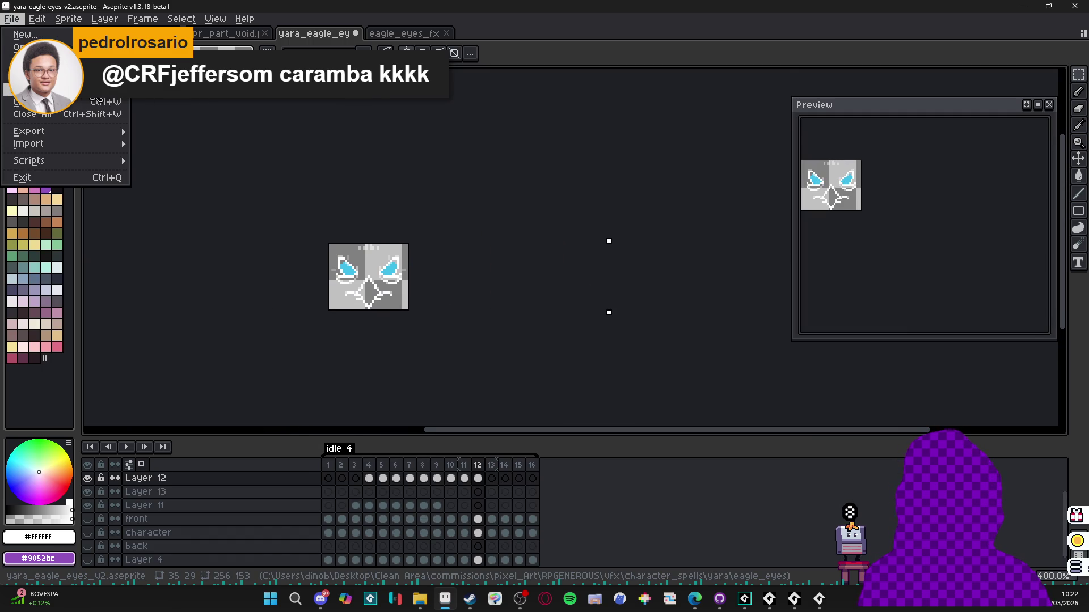
click(25, 88)
click(731, 513)
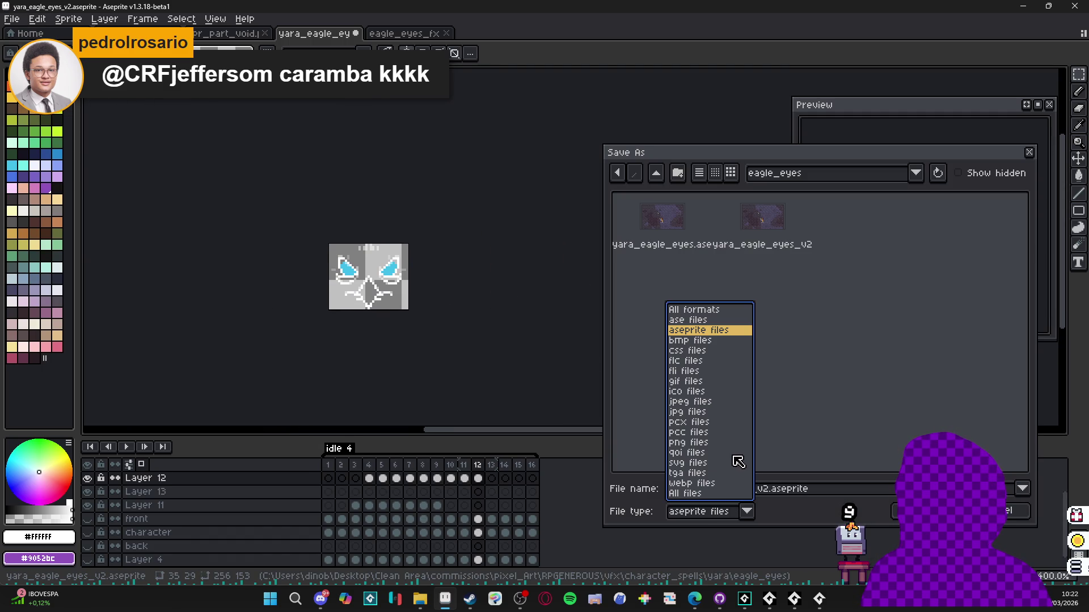
- Choose png as the file type and create a new eagle_eye_fx folder inside eagle_eyes
click(829, 395)
click(665, 173)
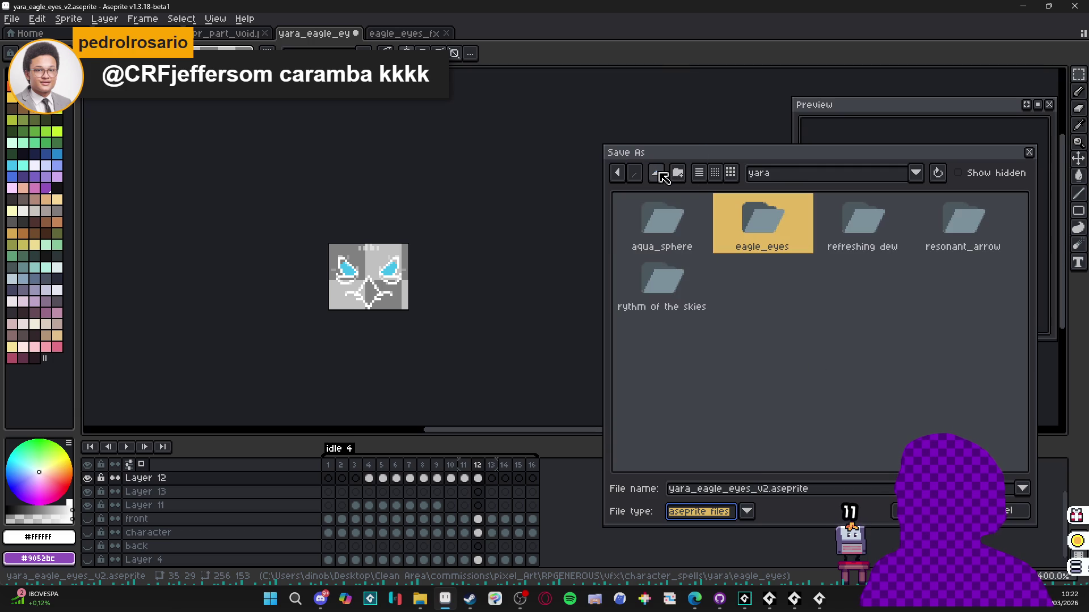
double_click(773, 247)
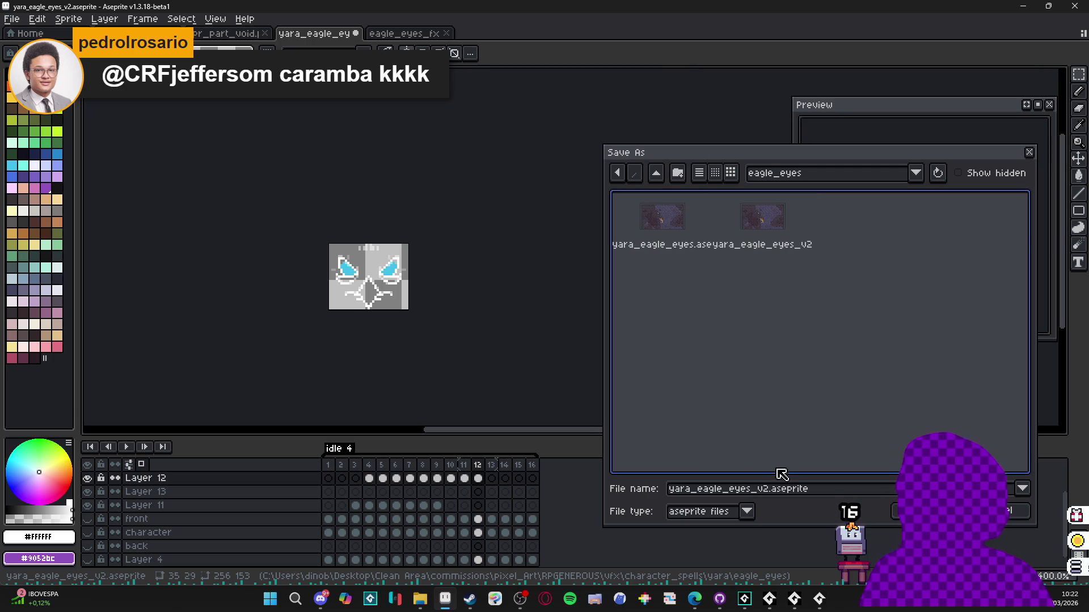
click(736, 512)
click(702, 443)
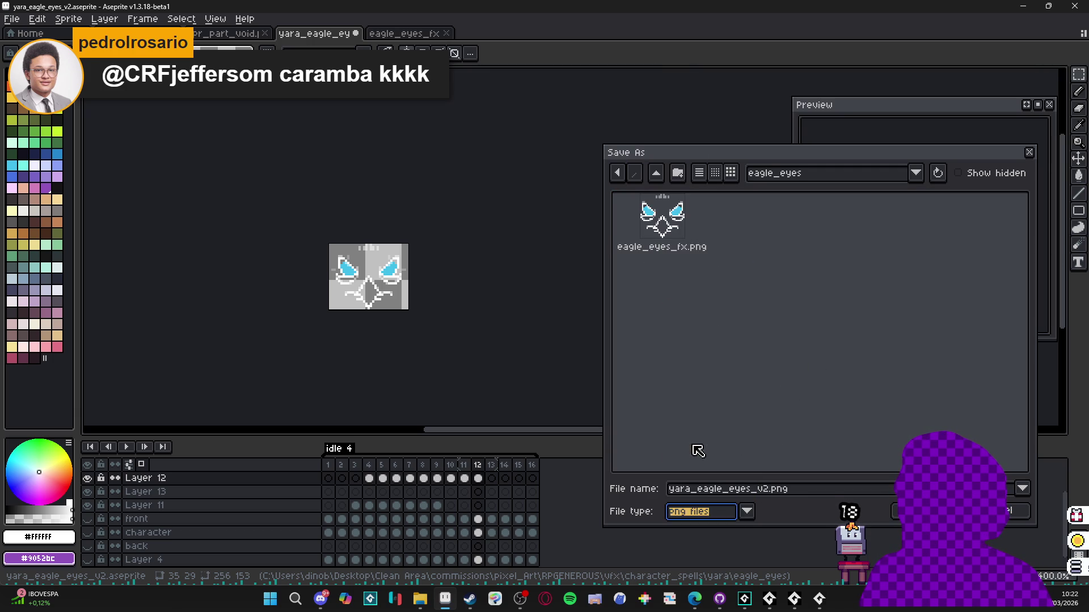
click(678, 172)
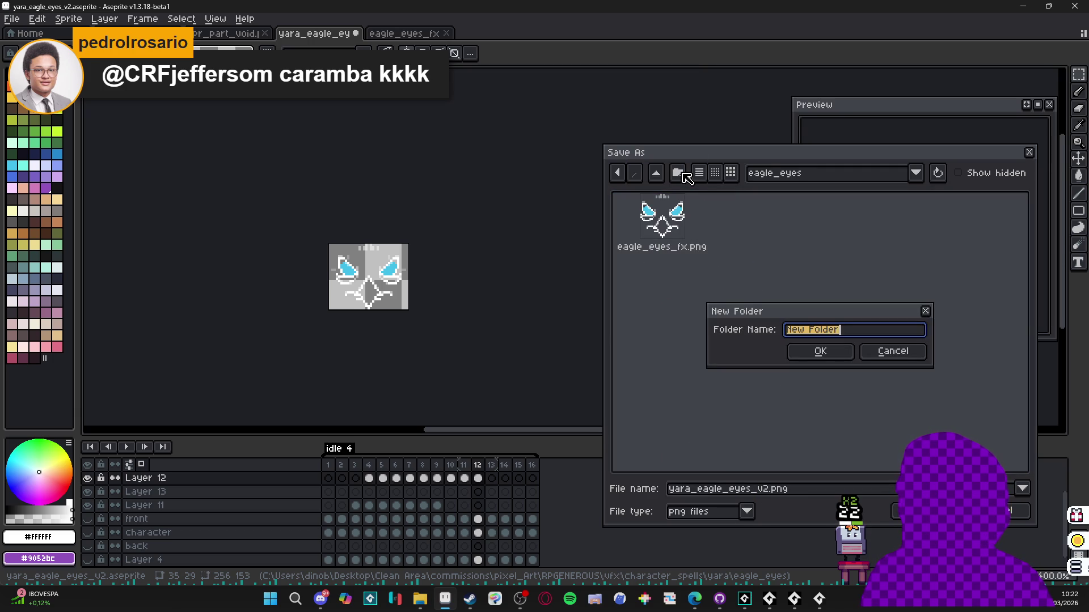
text(eagle_eye_fx)
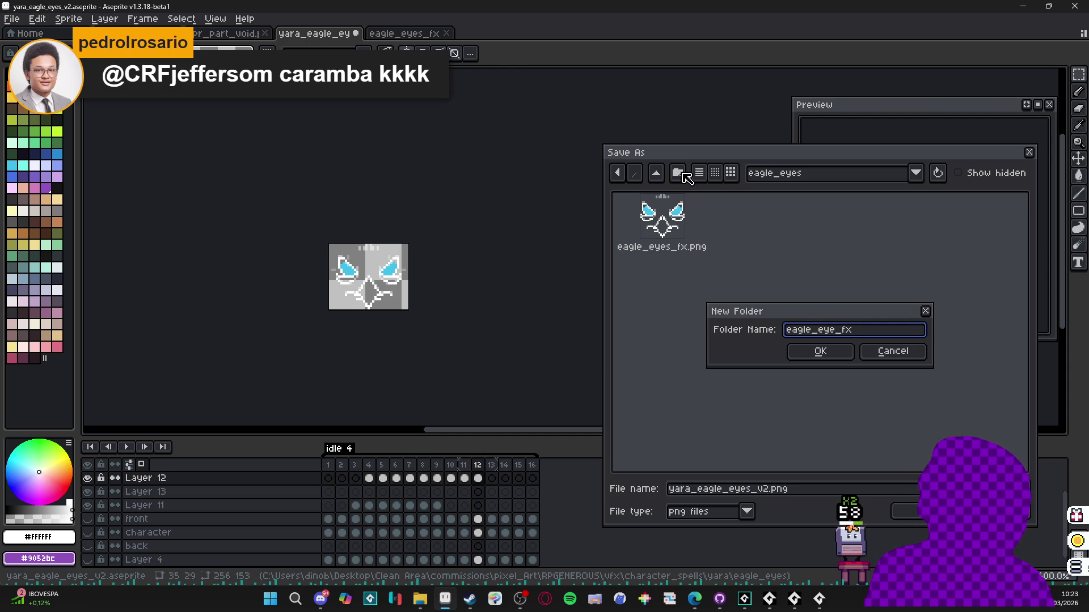
key(Return)
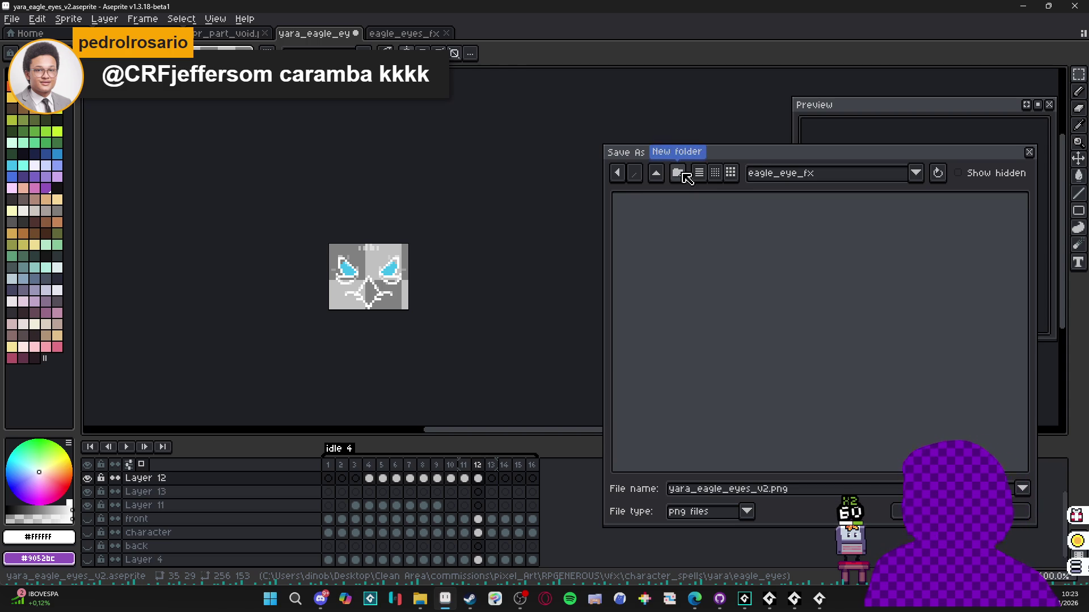
- Save the sprite there as spr_eagle_eyes_fx.png
drag(768, 488, 579, 471)
key(BackSpace)
text(spr_eagl)
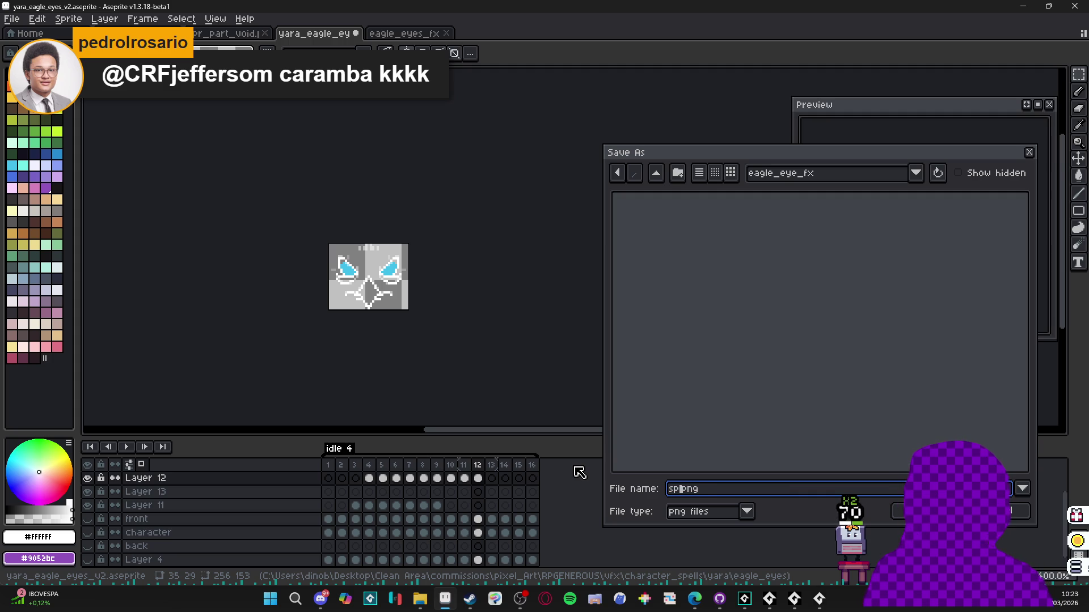
text(e_eye)
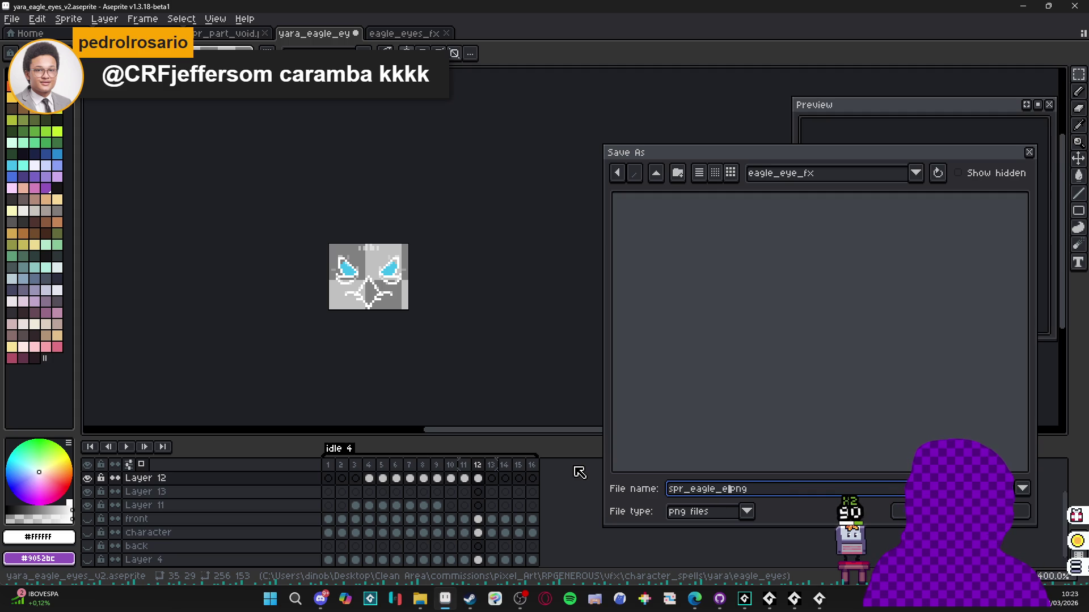
text(s_fx)
key(Return)
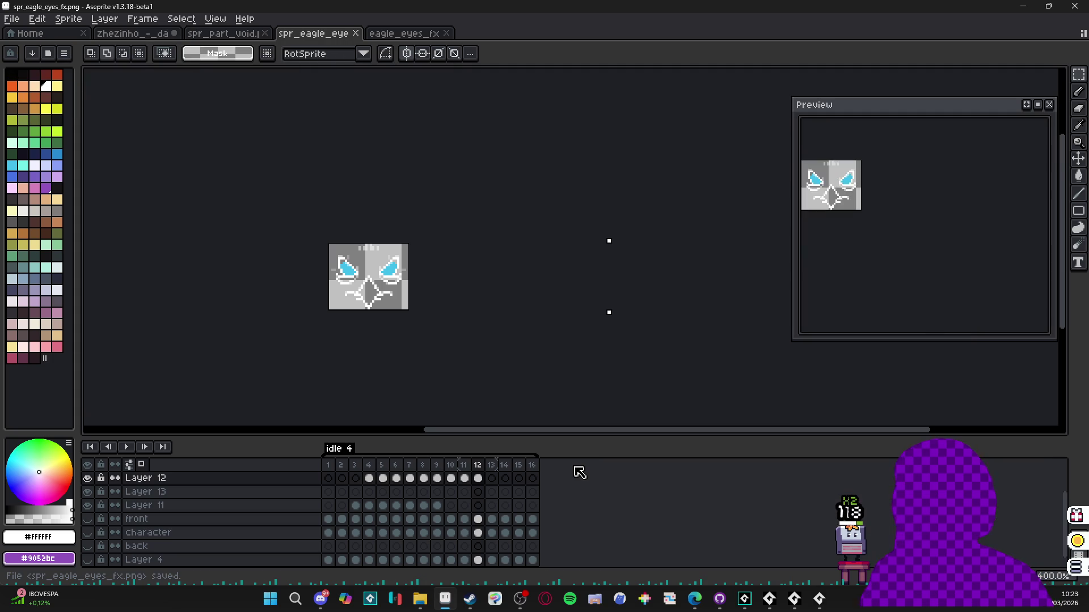
drag(604, 293, 624, 303)
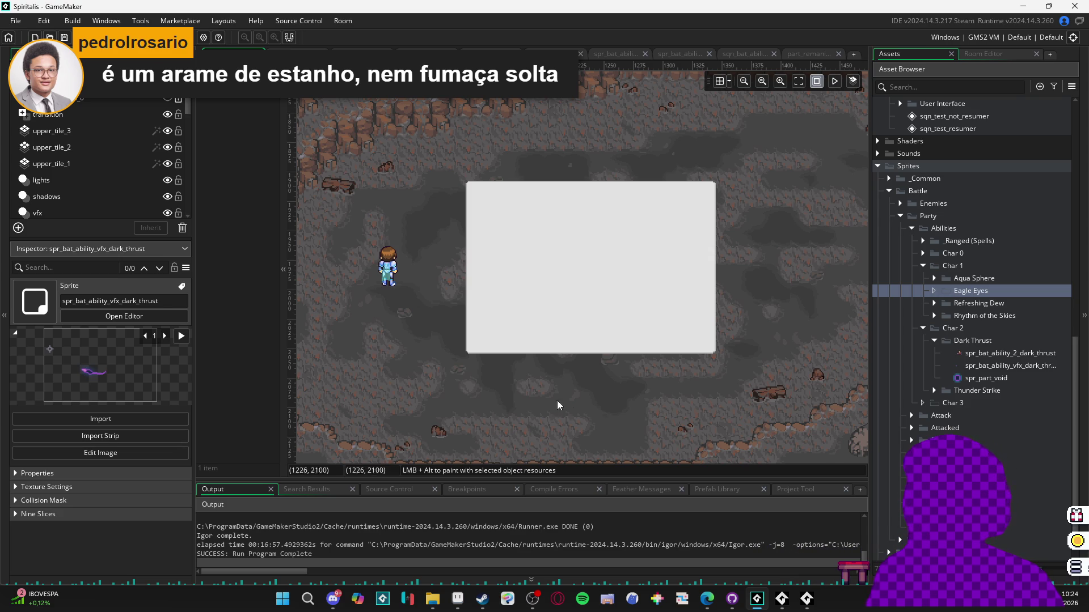
click(385, 277)
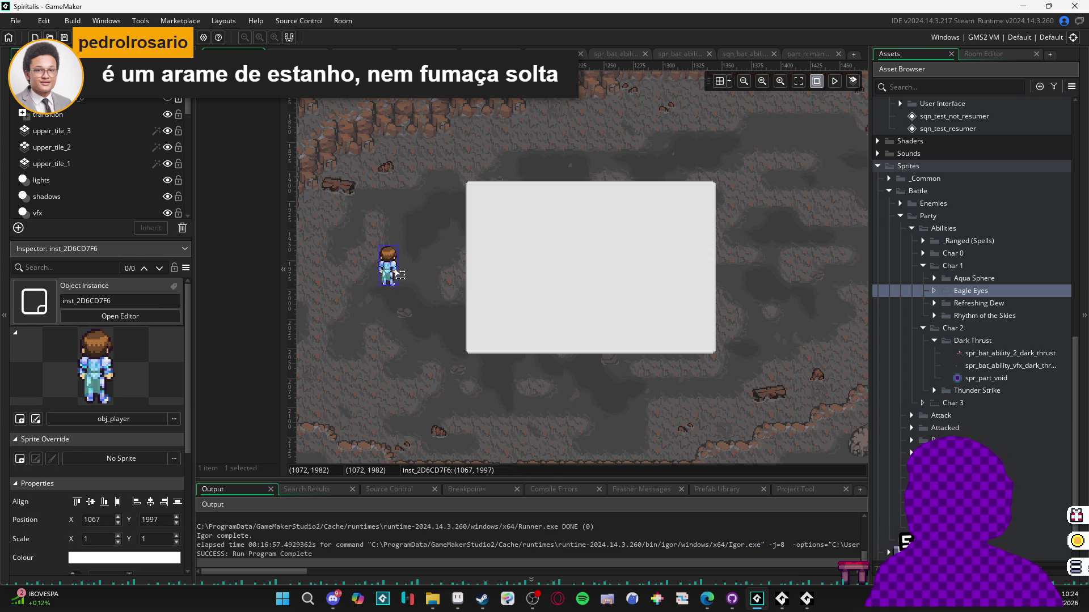
scroll(400, 303, up, 3)
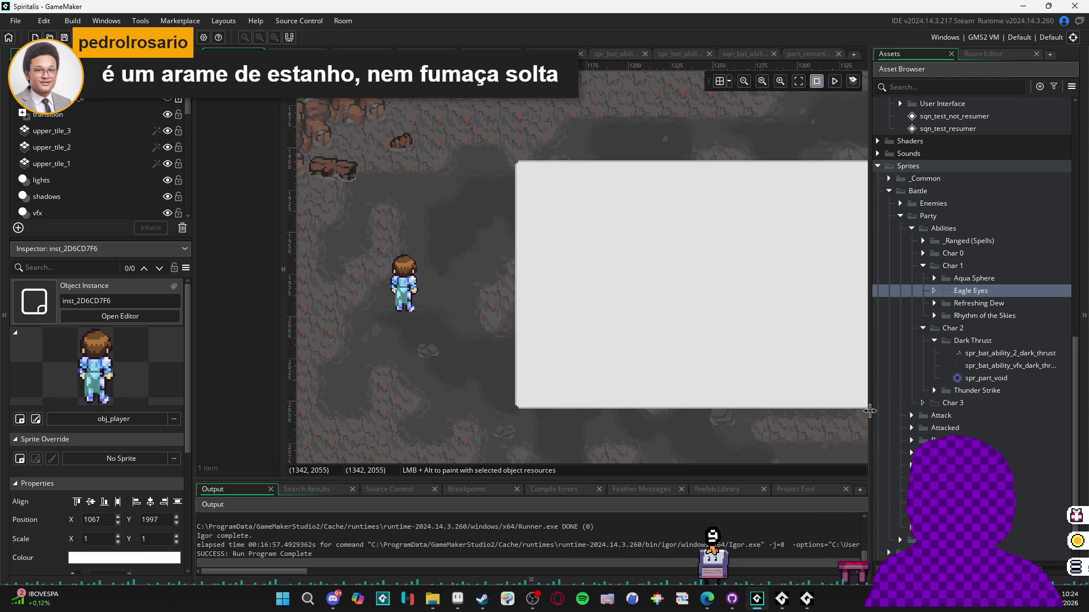
scroll(491, 375, up, 4)
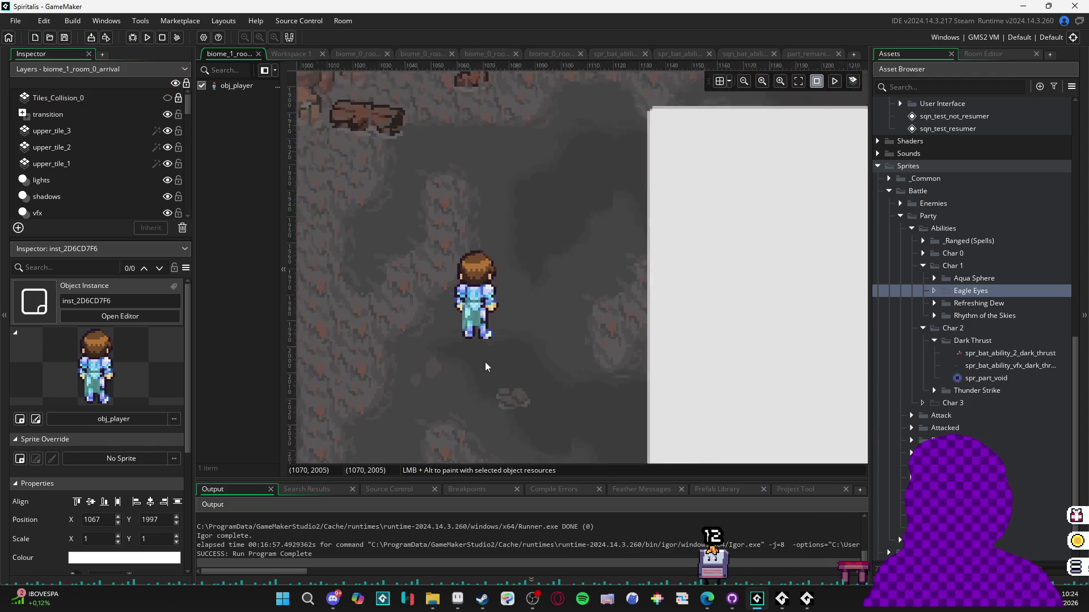
scroll(485, 363, down, 2)
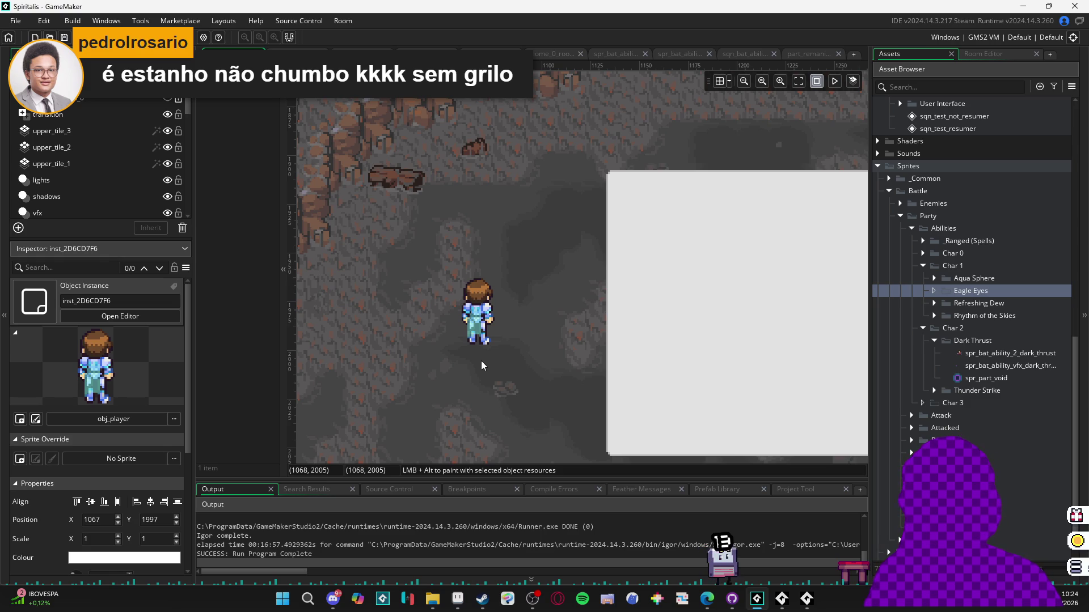
scroll(522, 334, down, 2)
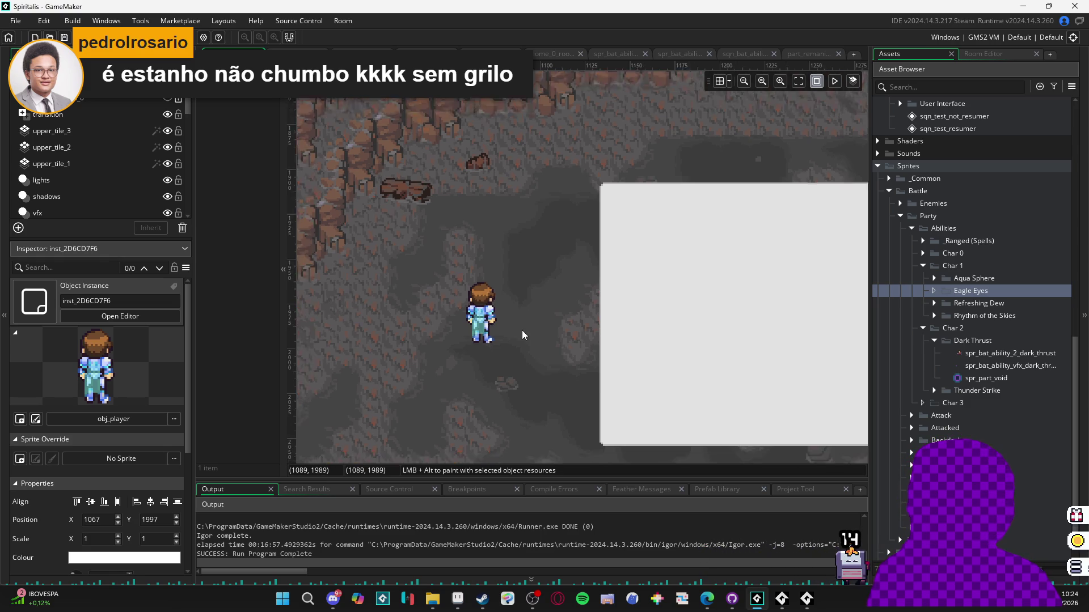
mouse_move(522, 331)
mouse_down()
mouse_move(539, 279)
mouse_move(550, 284)
mouse_up()
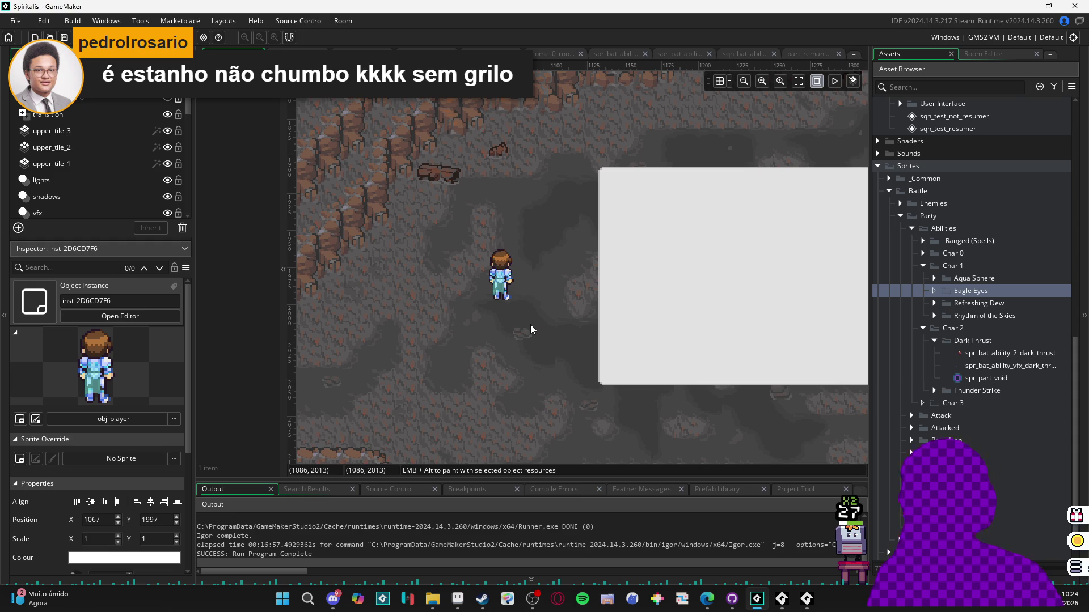
click(506, 272)
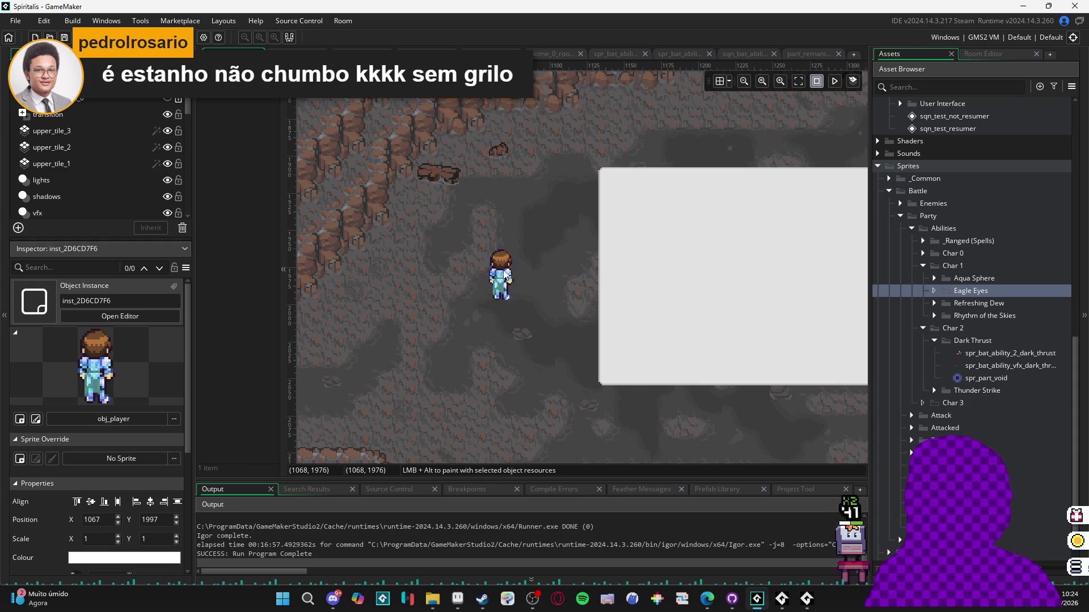
click(539, 287)
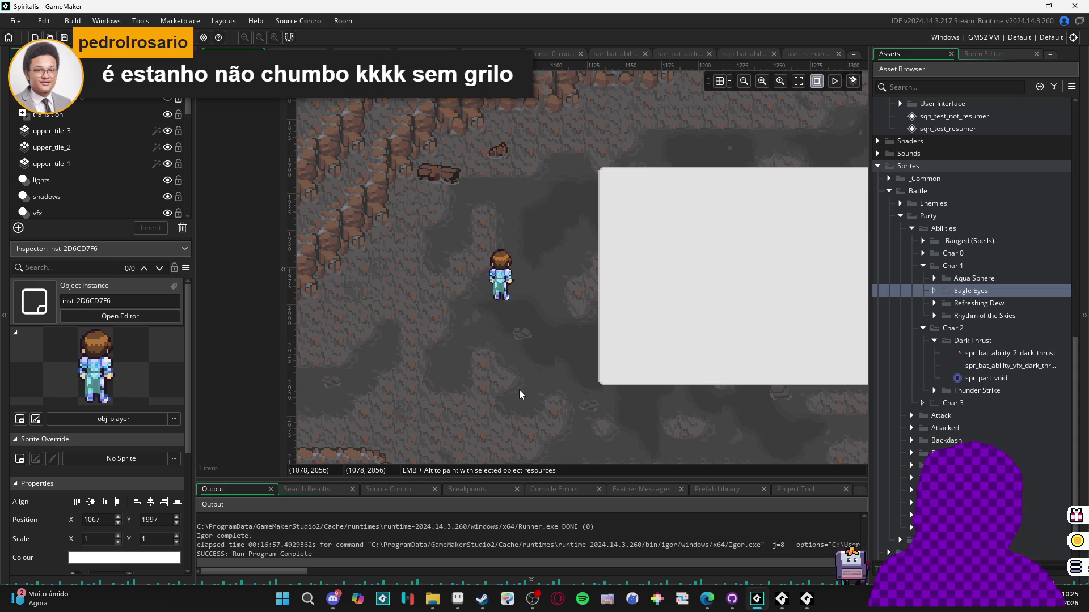
click(504, 281)
click(466, 306)
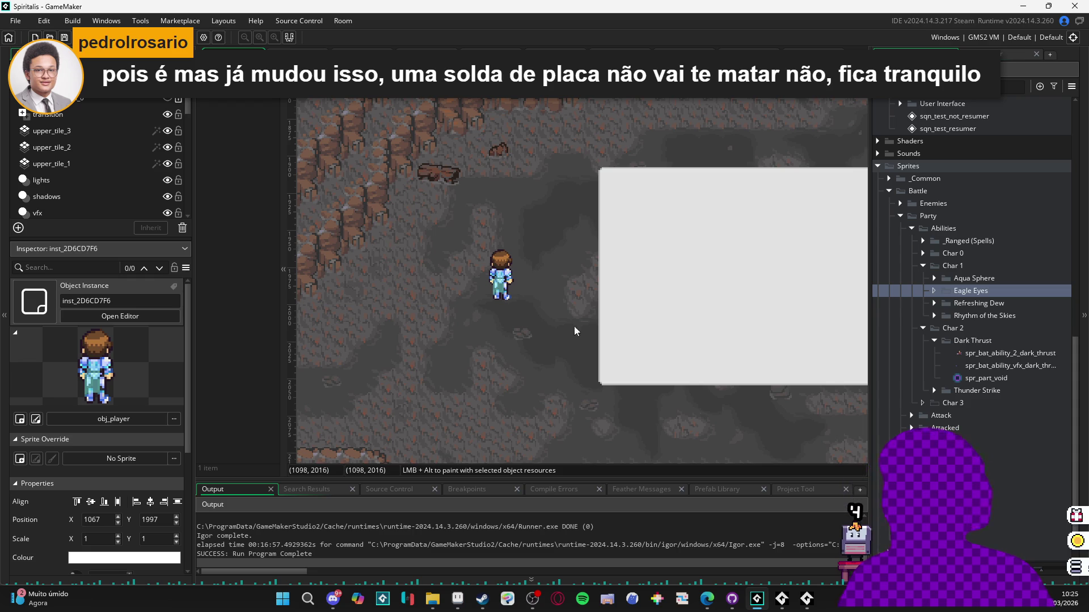
scroll(542, 349, up, 4)
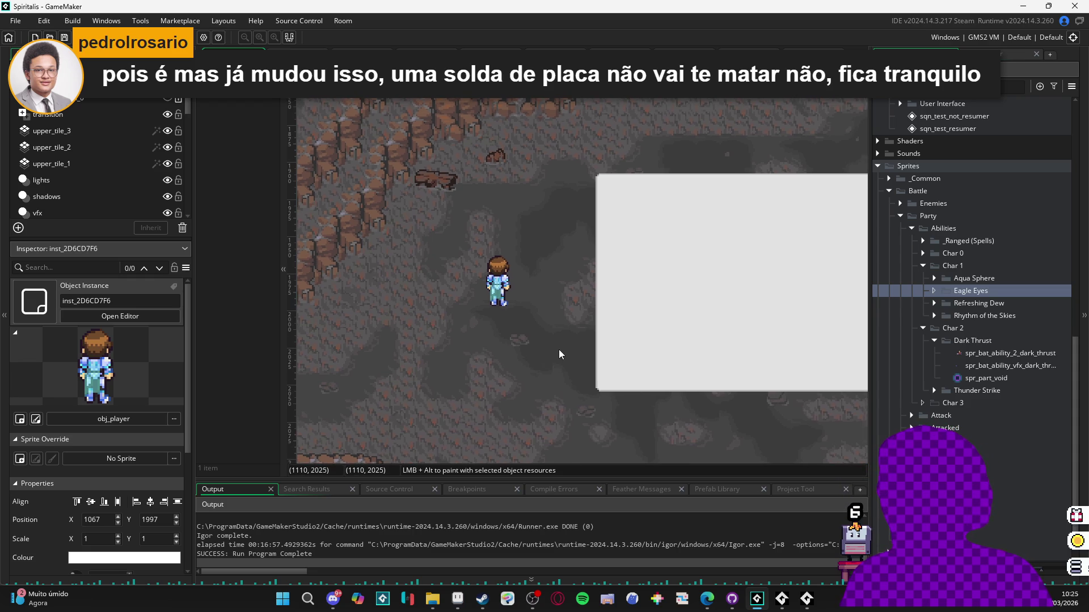
scroll(528, 321, down, 1)
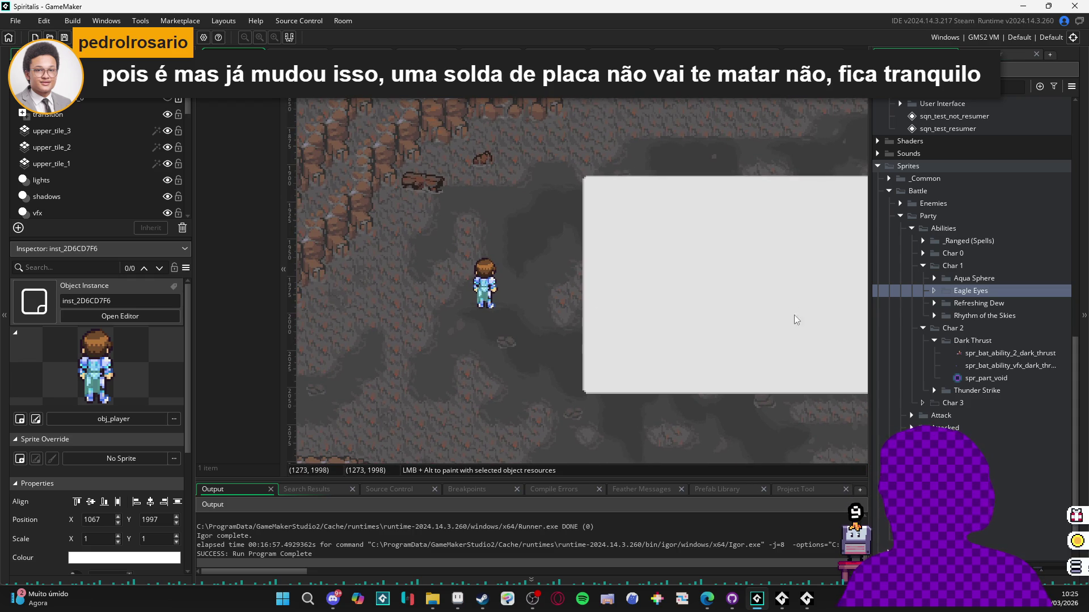
scroll(535, 366, up, 1)
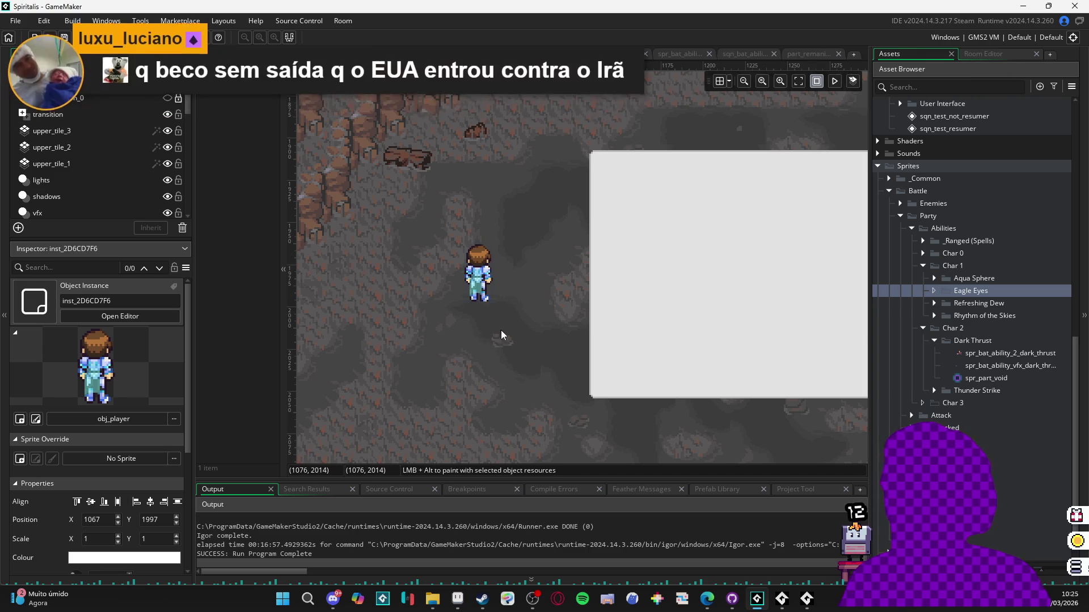
scroll(952, 454, down, 2)
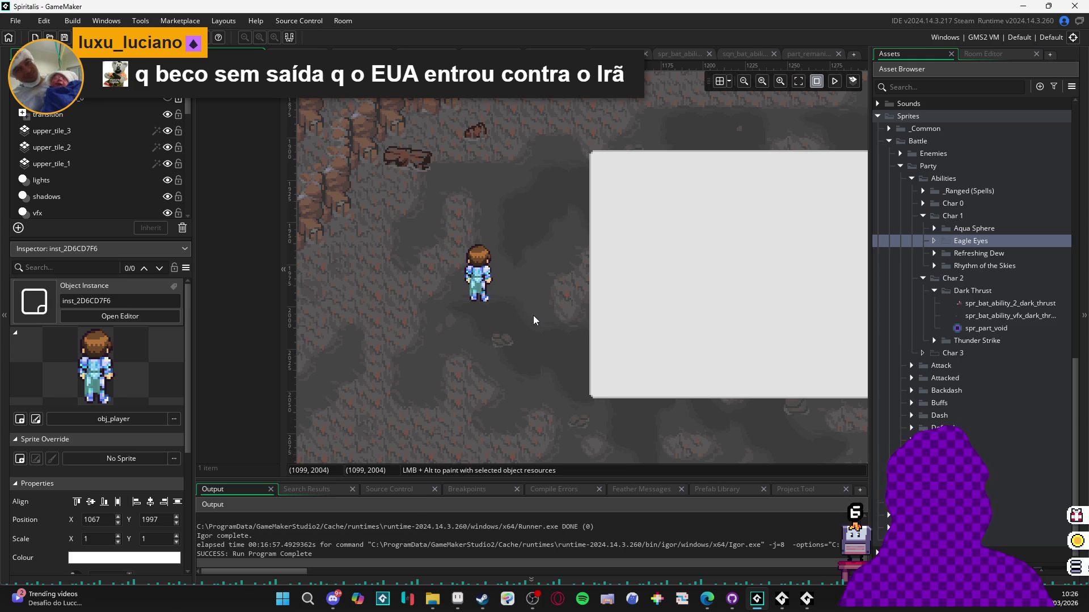
click(432, 598)
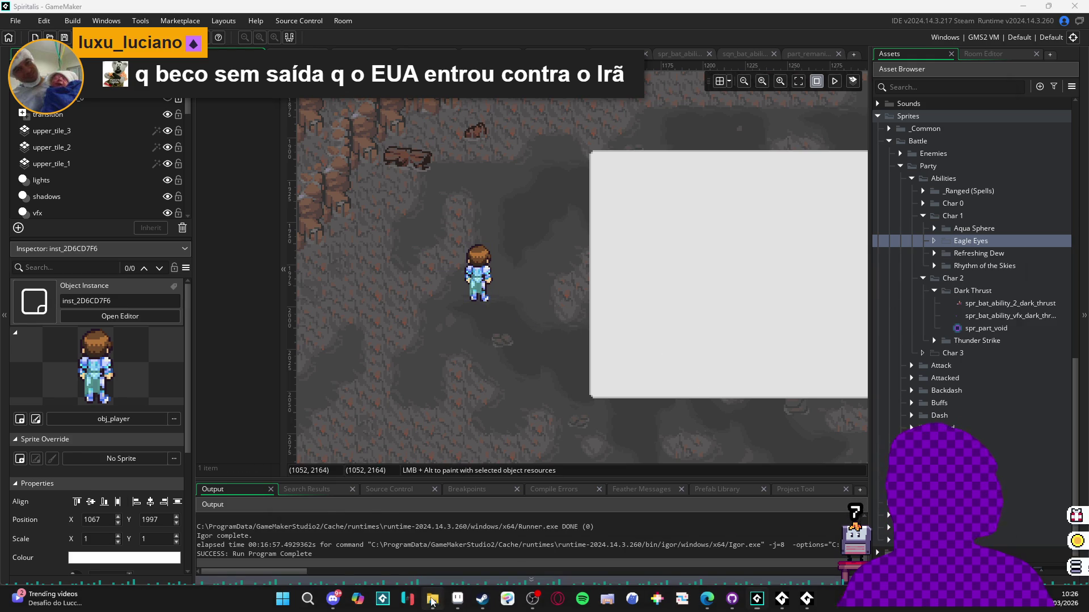
- Drag eagle_eyes_fx from File Explorer into GameMaker's Eagle Eyes sprite folder
mouse_move(706, 99)
mouse_down()
mouse_move(582, 108)
mouse_move(500, 93)
mouse_move(544, 71)
mouse_move(572, 83)
mouse_move(560, 79)
mouse_up()
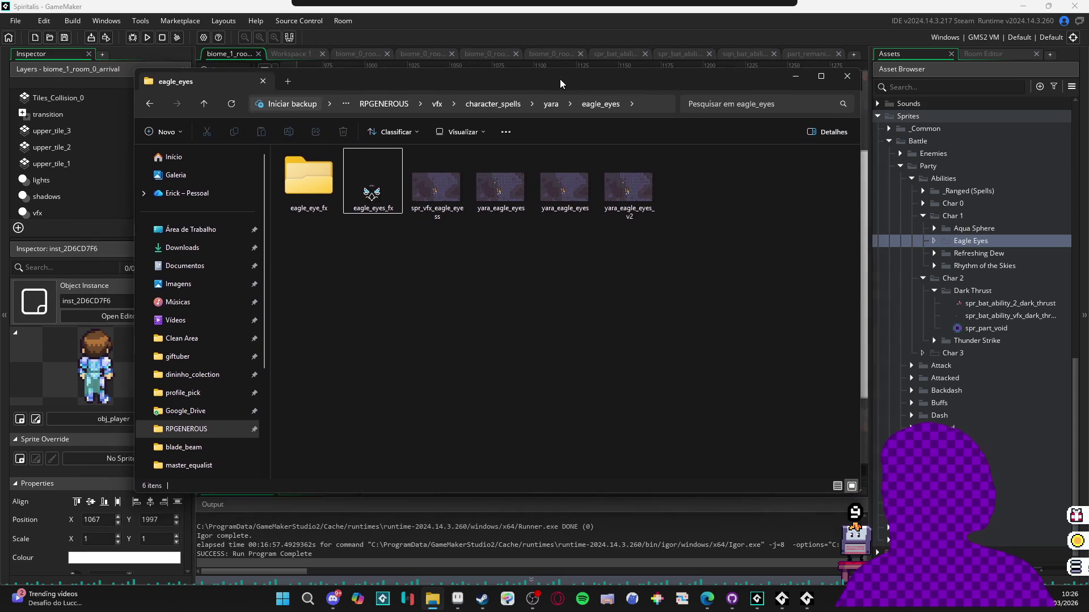
drag(138, 198, 205, 197)
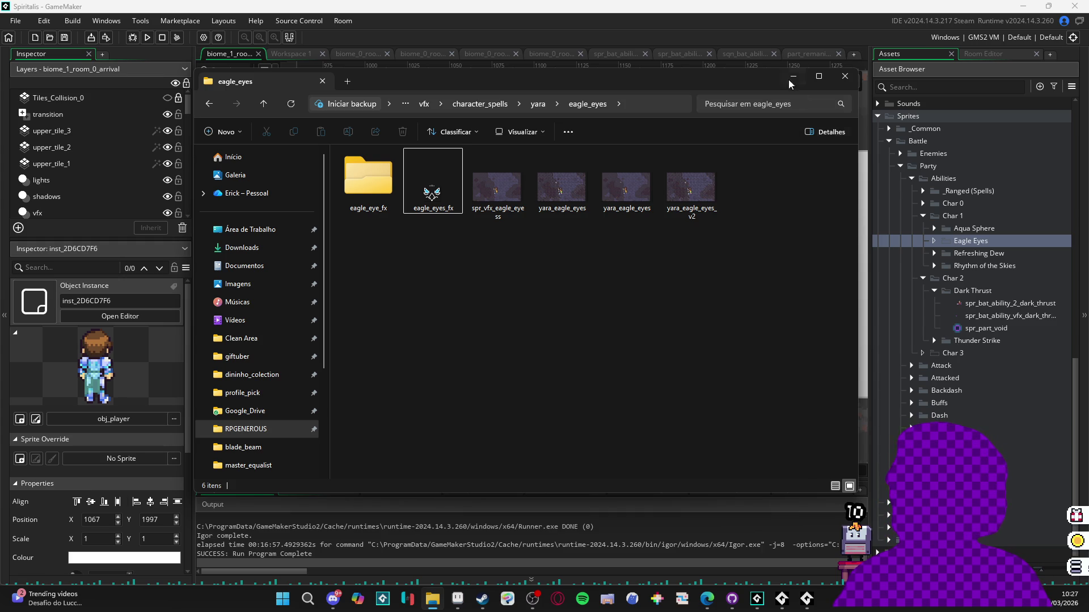
drag(767, 69, 777, 73)
drag(861, 157, 855, 157)
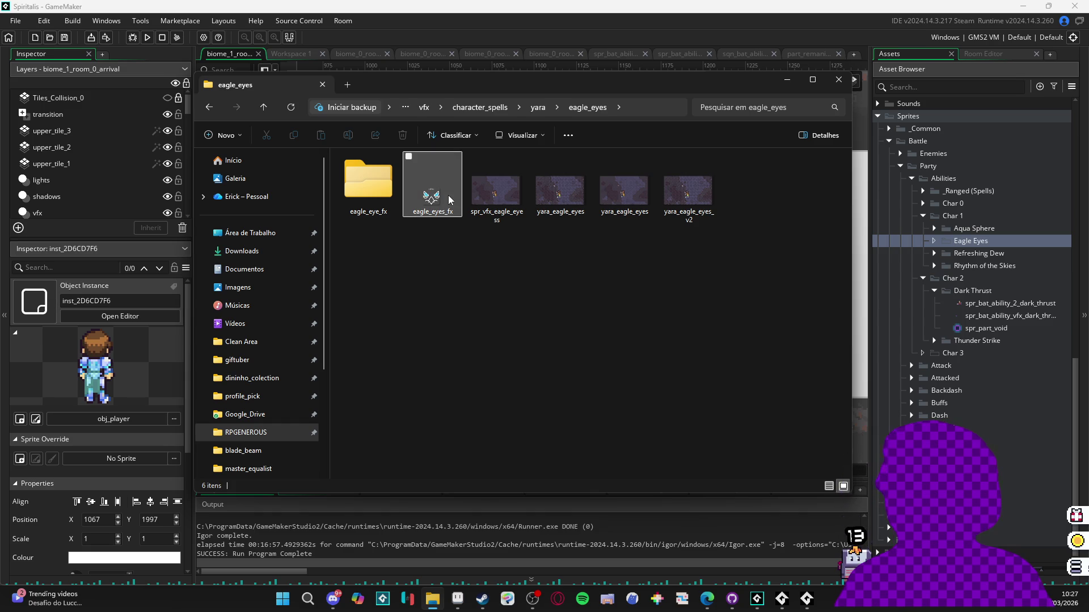
drag(439, 201, 975, 242)
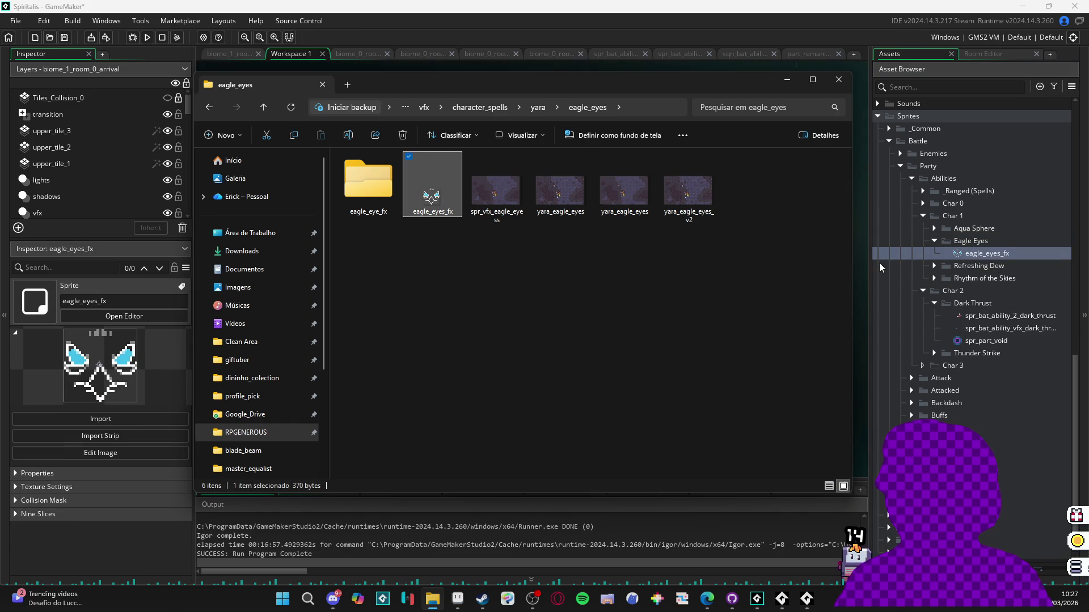
- Close File Explorer and start an image import into the eagle_eyes_fx sprite, browsing up to Dark Thrust
click(839, 79)
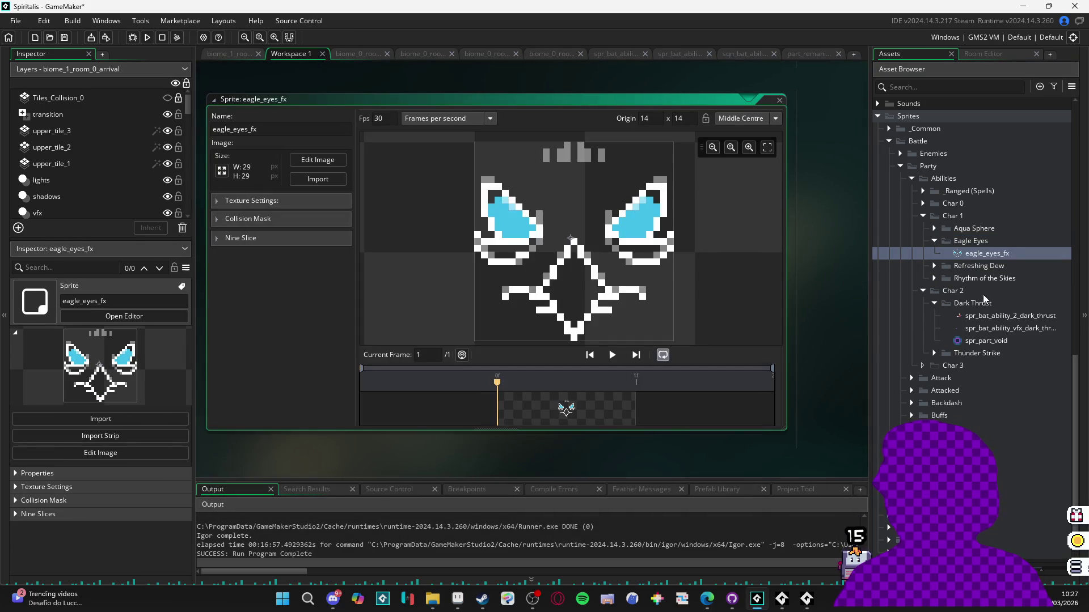
scroll(986, 327, down, 1)
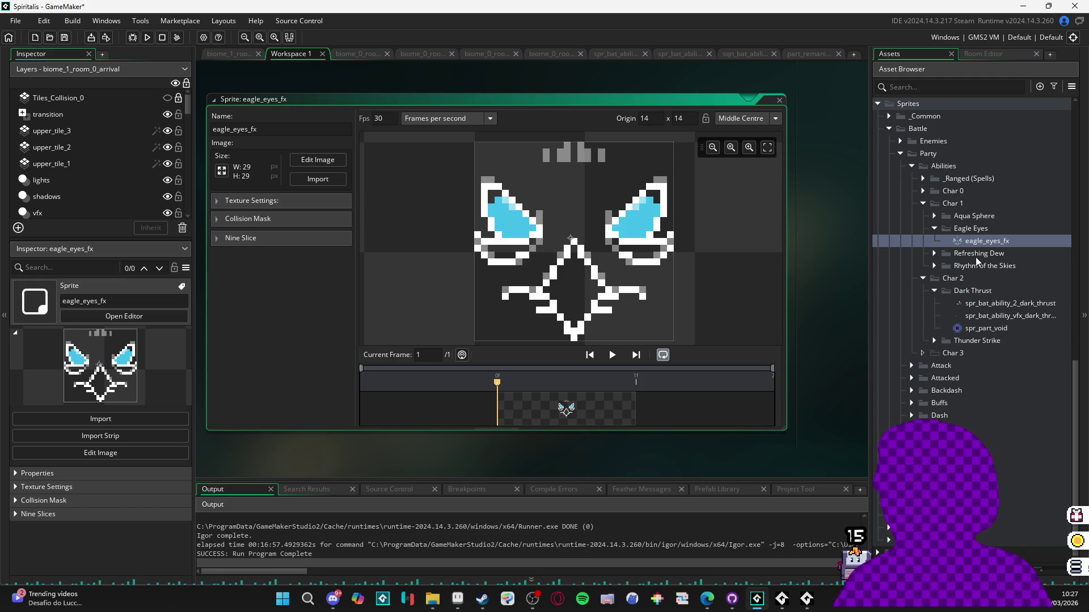
click(318, 180)
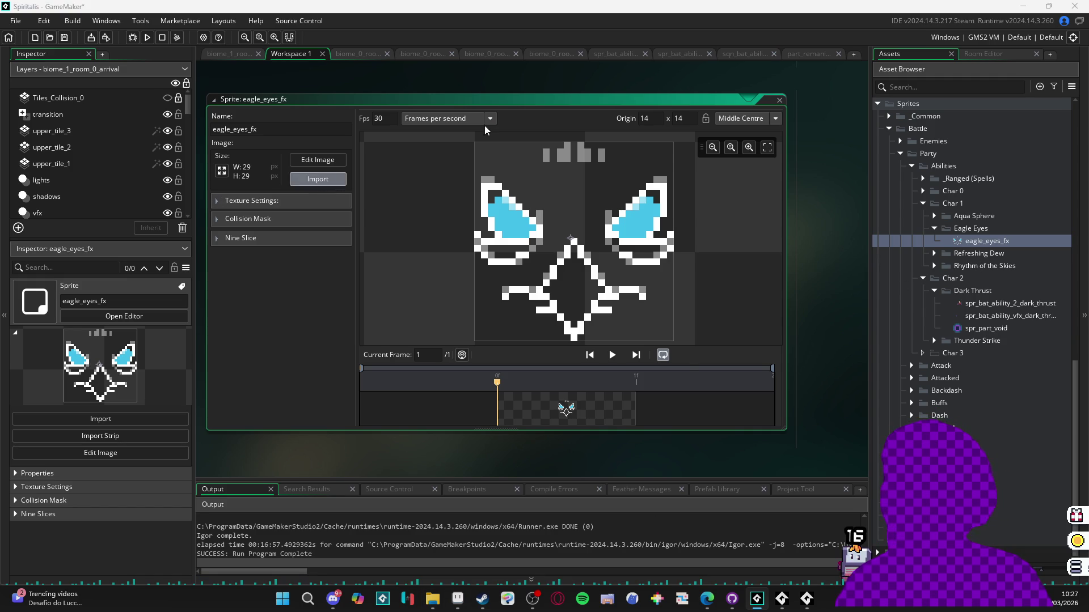
click(429, 145)
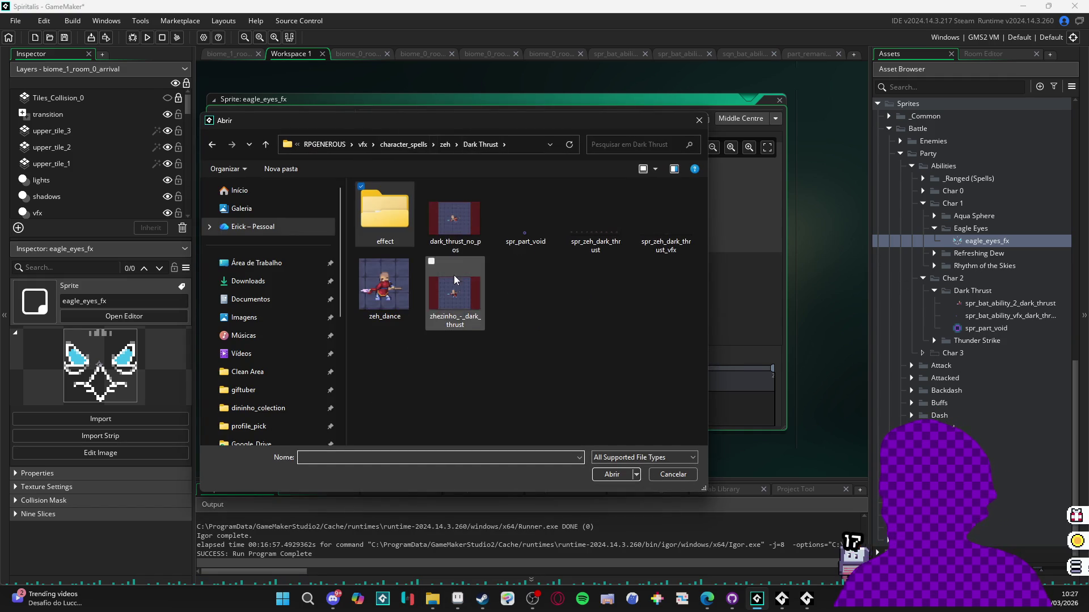
- Import frames fx1–fx16 from yara > eagle_eyes > eagle_eye_fx into the sprite
double_click(382, 216)
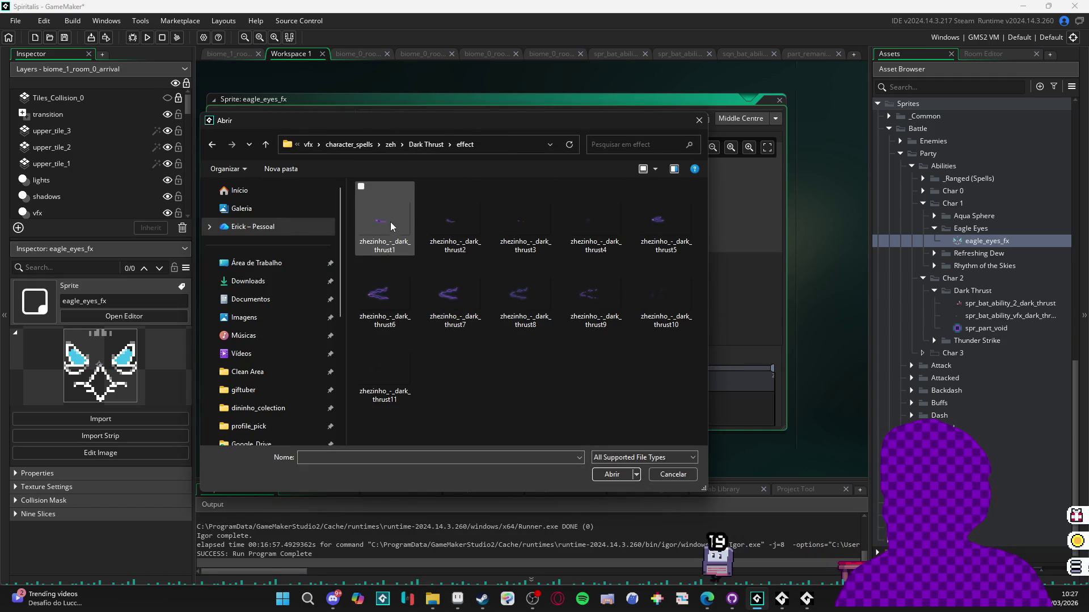
click(359, 146)
double_click(564, 202)
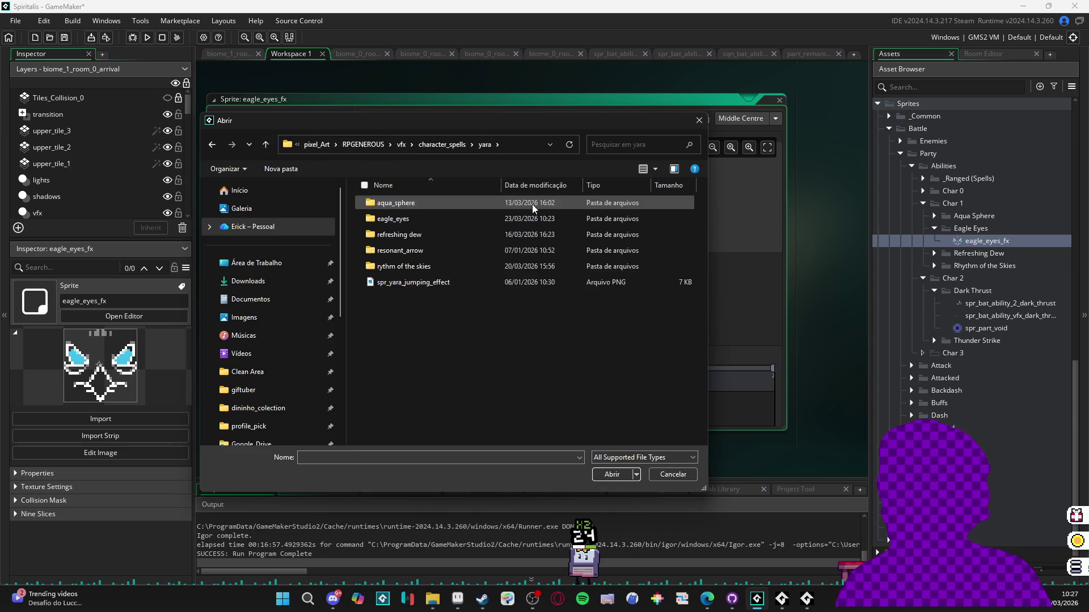
double_click(394, 218)
double_click(395, 217)
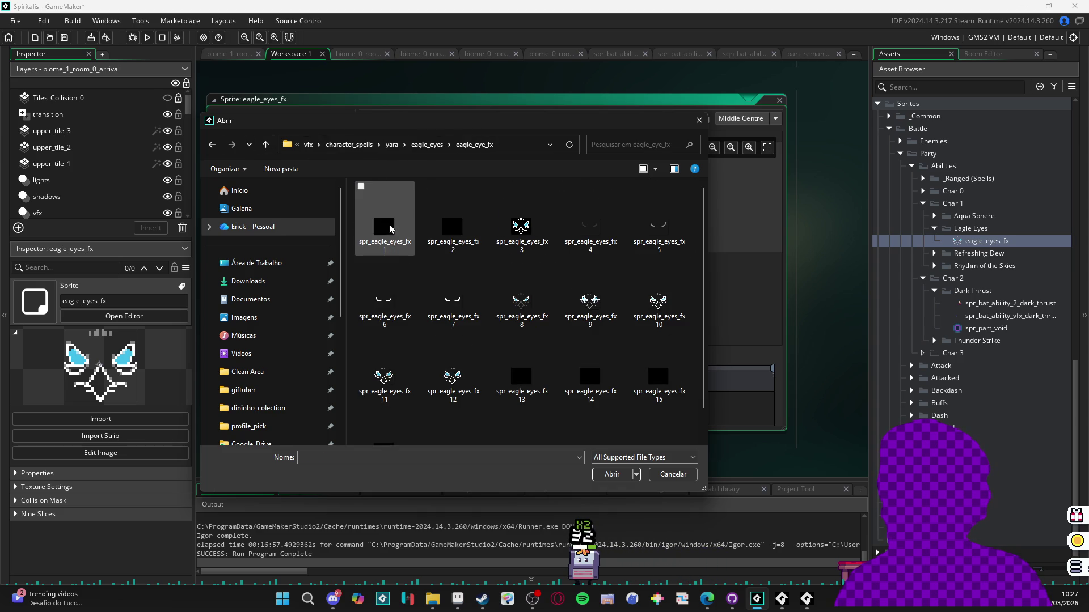
click(383, 204)
scroll(450, 238, down, 1)
shift+click(401, 430)
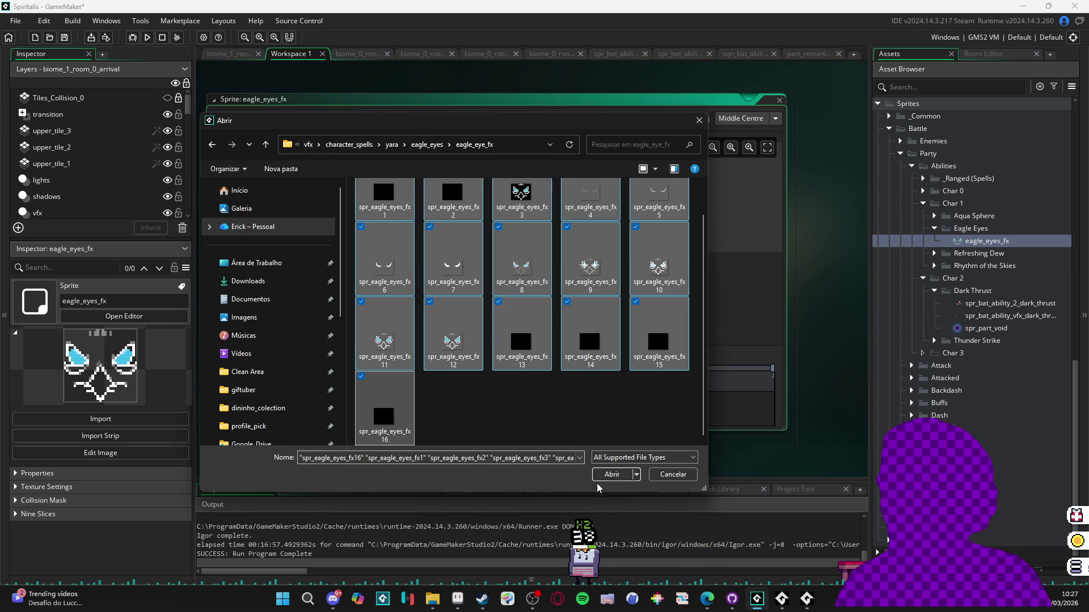
click(610, 474)
- Play the new animation and step through frames 4 to 7 to check it
click(614, 355)
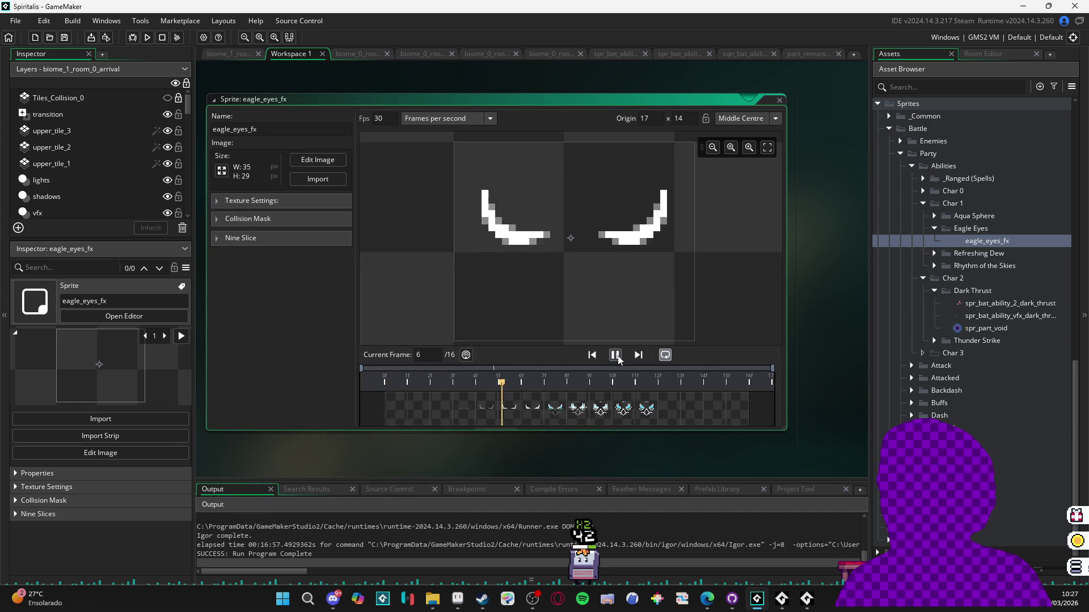
click(616, 356)
click(406, 409)
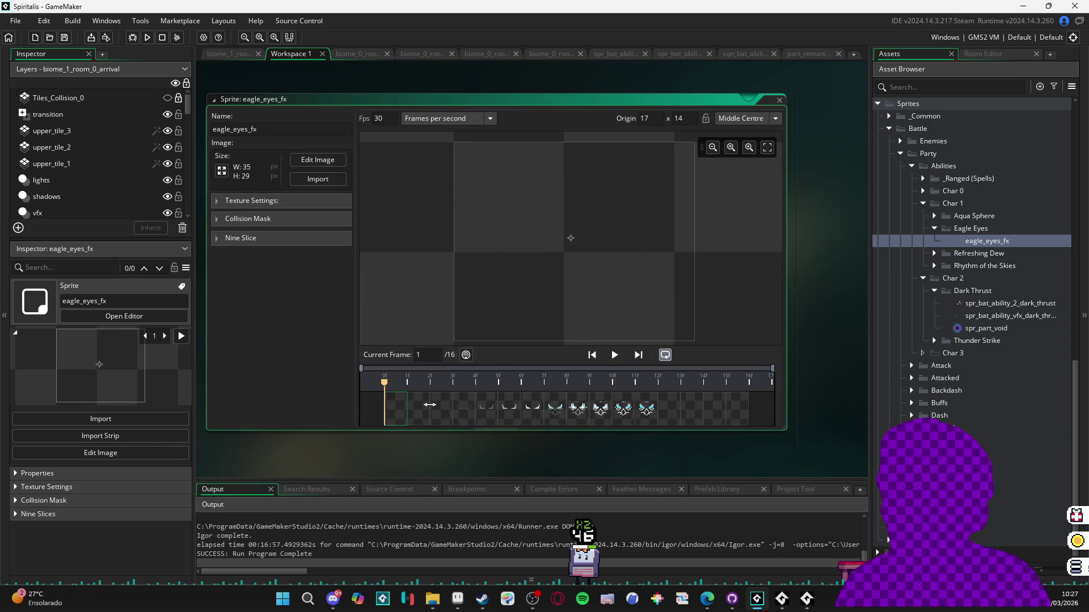
click(464, 409)
click(481, 413)
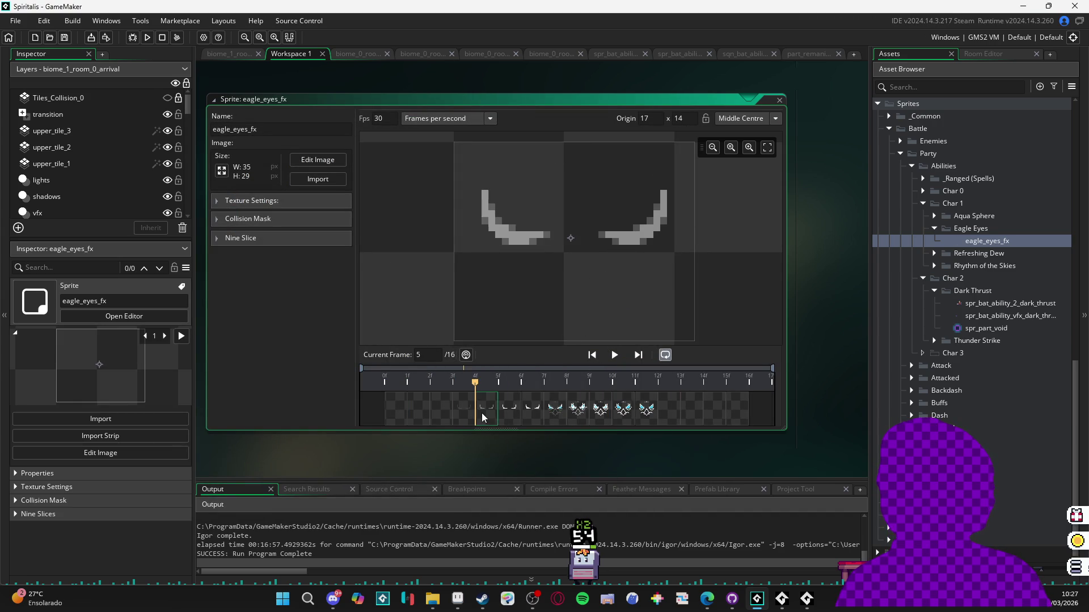
click(509, 415)
click(533, 418)
click(511, 414)
click(492, 407)
click(518, 410)
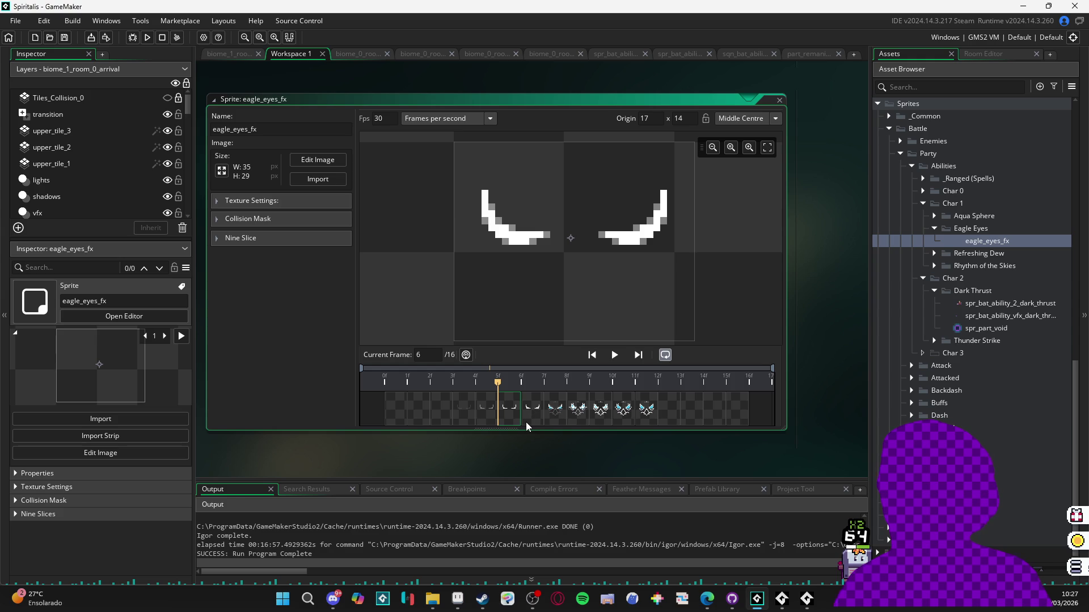
- Set the sprite's playback speed to 20 frames per second and preview it
double_click(379, 118)
text(20)
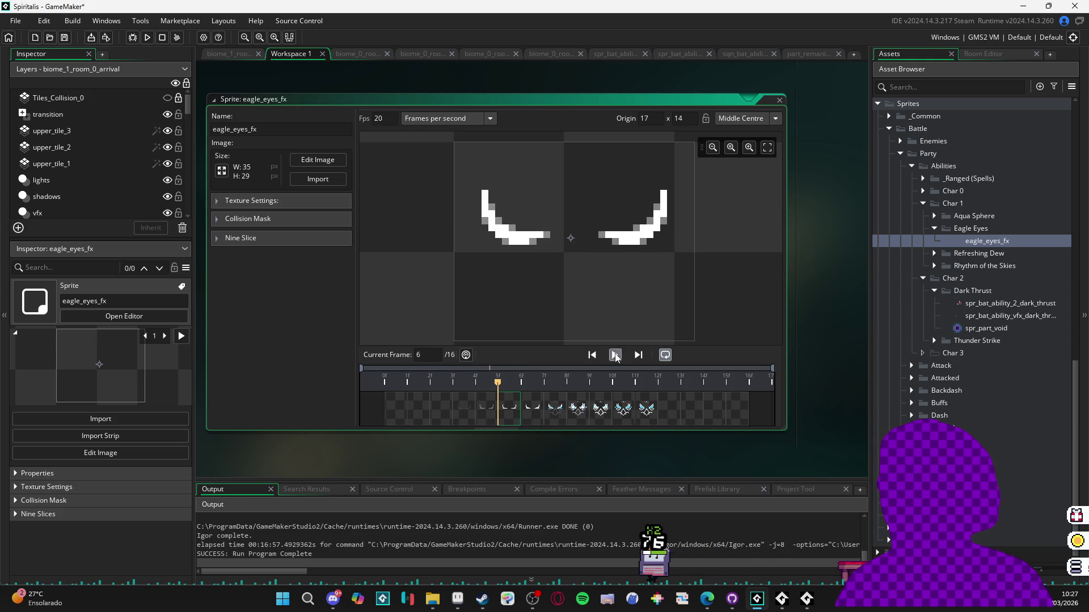
click(614, 355)
click(615, 355)
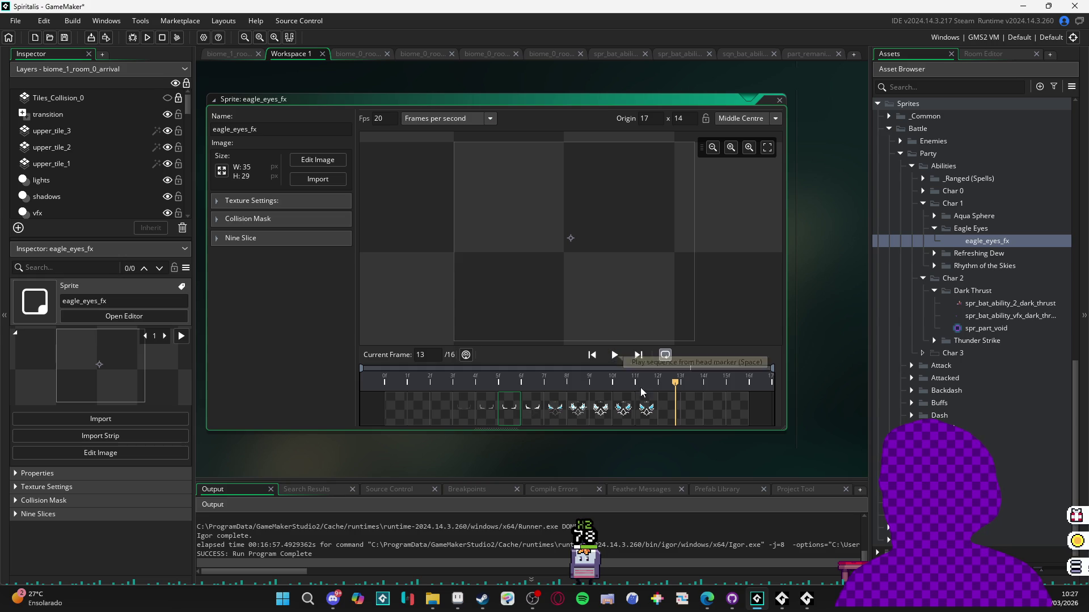
- Scrub frames 12 to 16, comparing the eagle-face frame 12 with empty frame 13
click(723, 417)
click(399, 406)
click(614, 359)
click(614, 360)
click(665, 404)
click(666, 401)
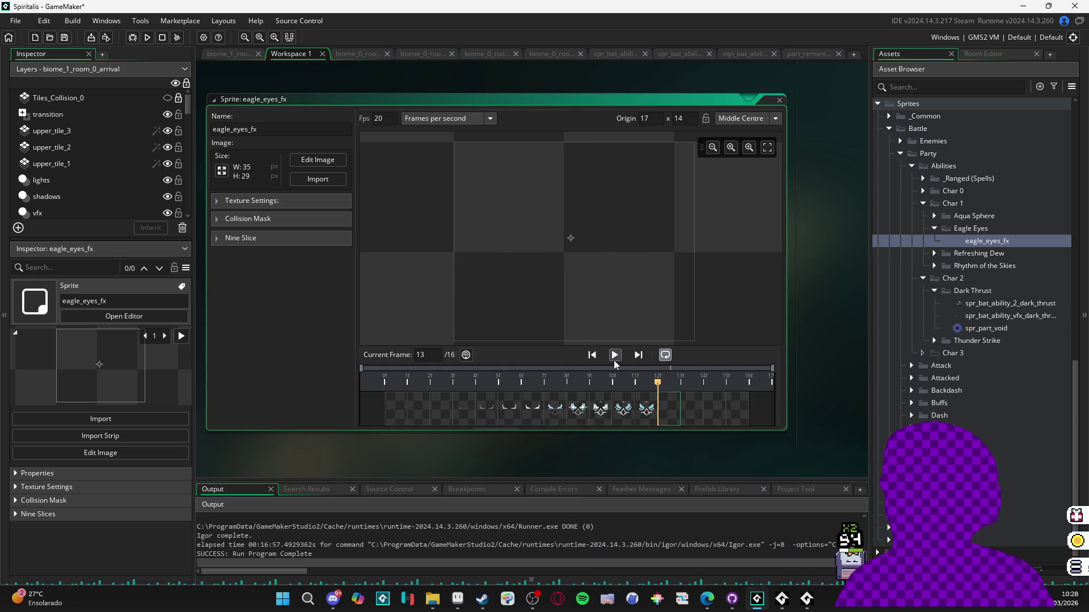
click(650, 406)
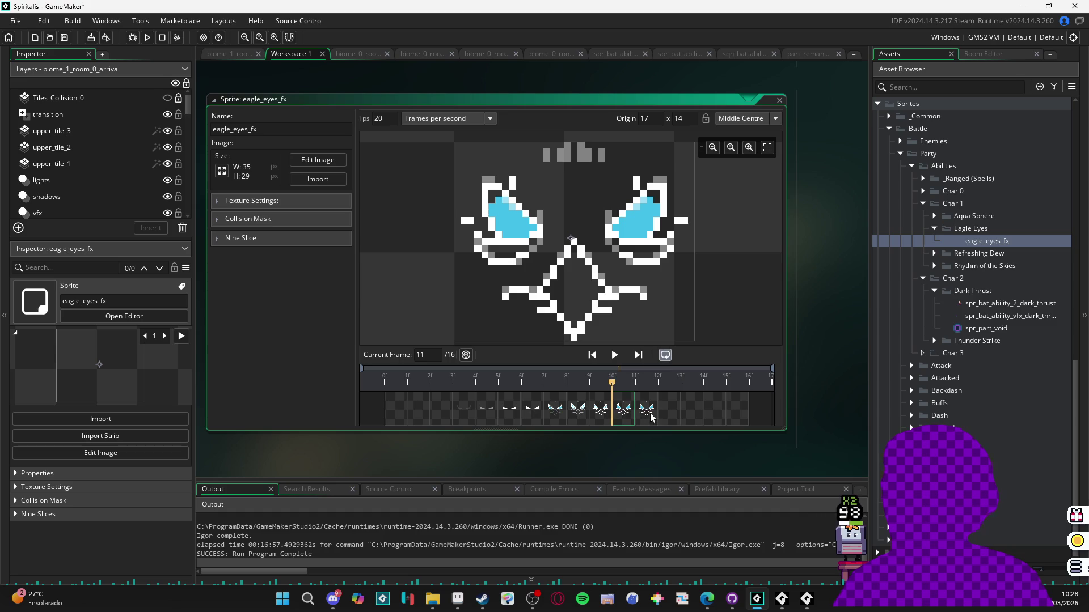
click(670, 415)
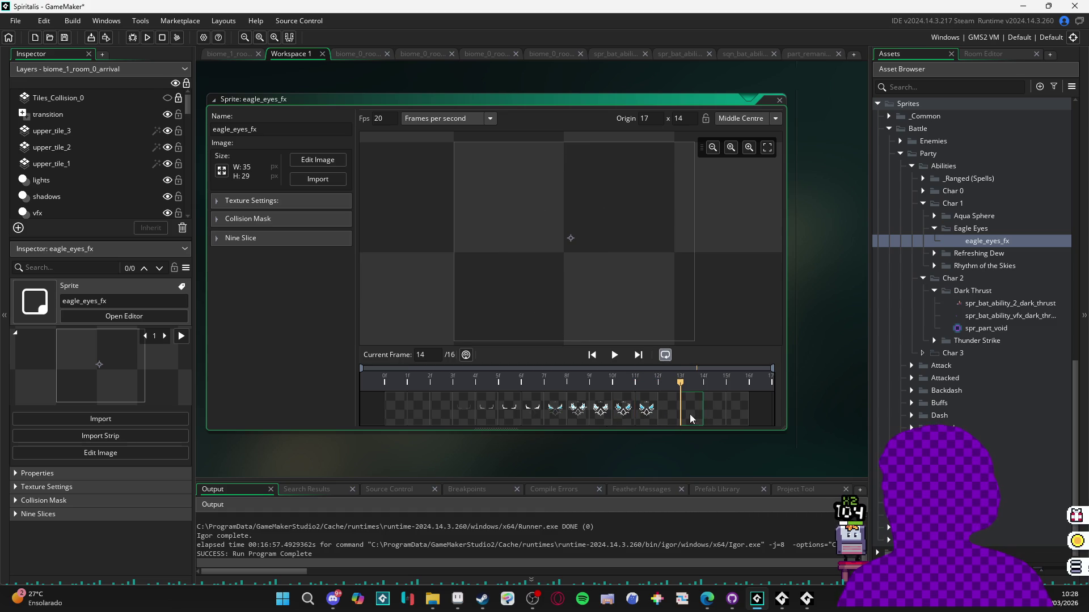
click(719, 410)
click(737, 410)
click(646, 409)
click(646, 409)
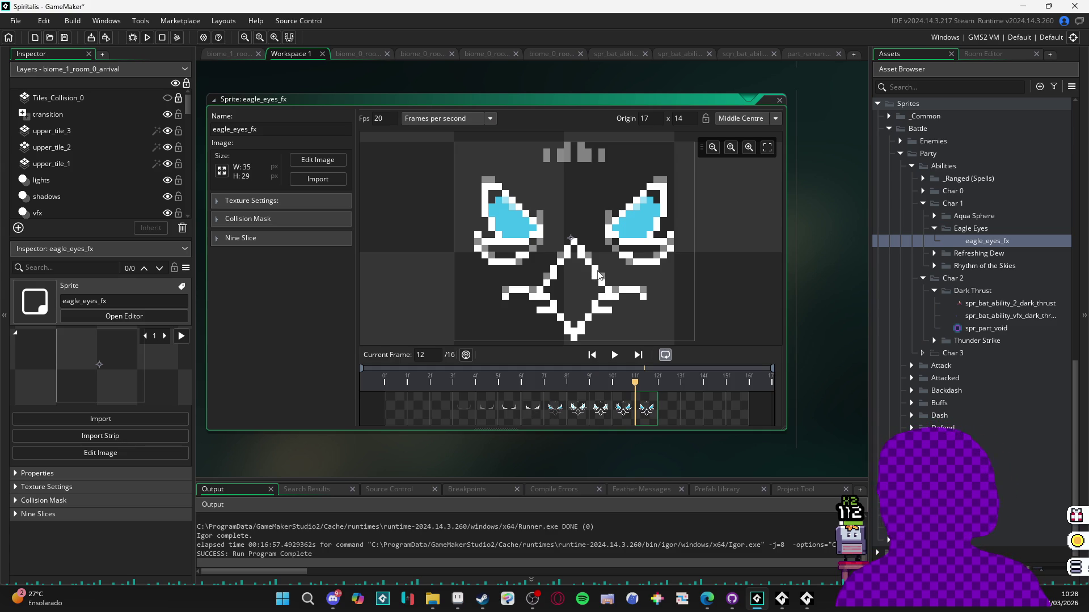
- Recheck the early frames and frames 12–16, ending on empty frame 13, then switch to the eagle_eyes folder
scroll(619, 235, down, 1)
click(397, 416)
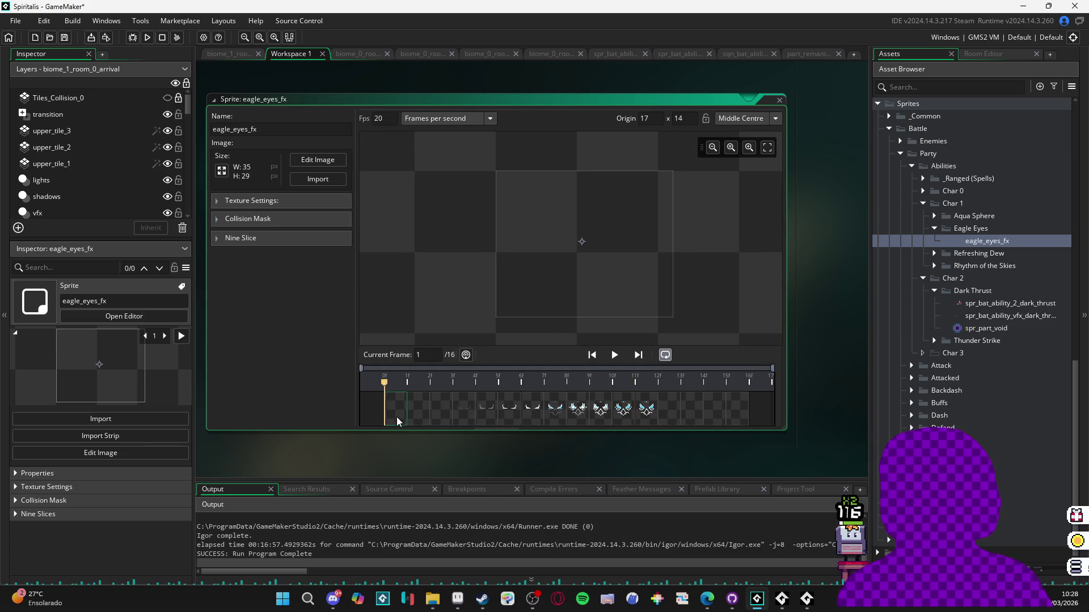
click(672, 407)
click(692, 407)
click(721, 408)
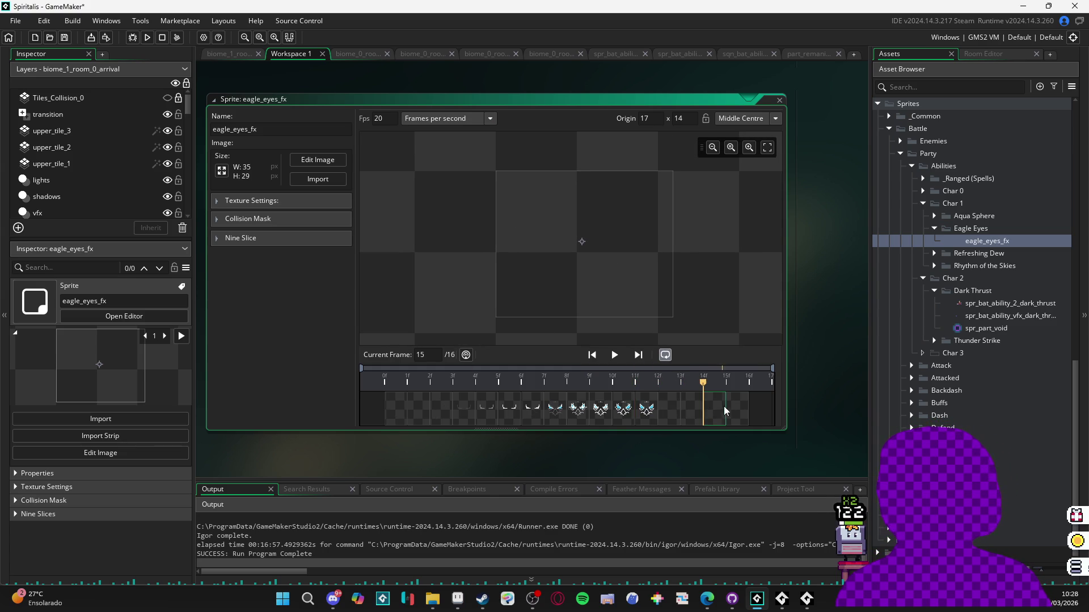
click(661, 410)
click(694, 409)
click(725, 418)
click(669, 421)
click(655, 414)
click(673, 413)
click(686, 412)
click(685, 412)
click(709, 410)
click(726, 412)
click(396, 408)
click(437, 408)
click(482, 412)
click(510, 413)
click(623, 414)
click(655, 413)
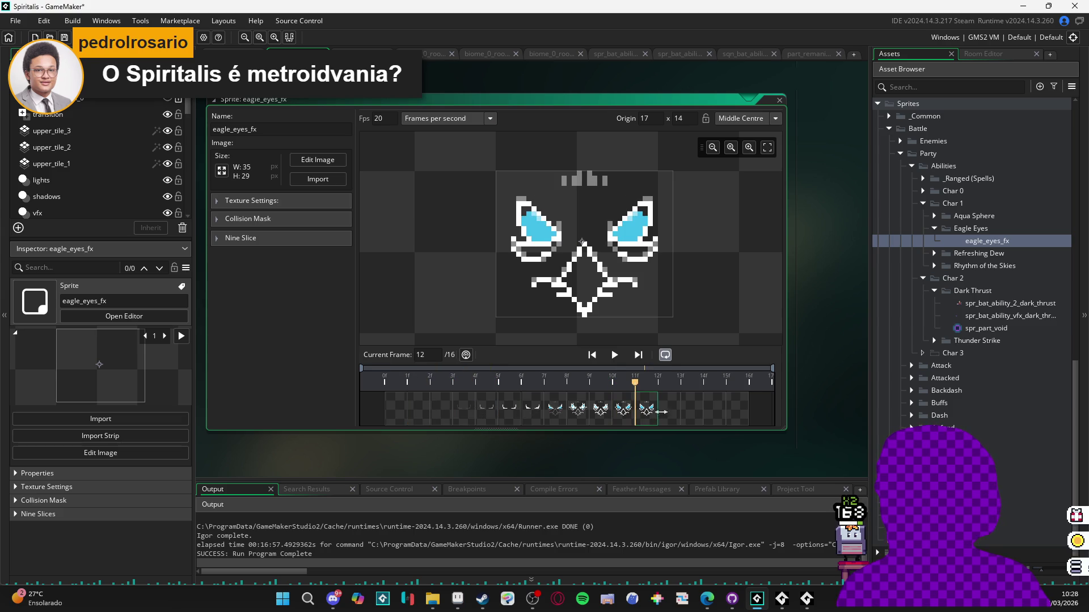
click(669, 414)
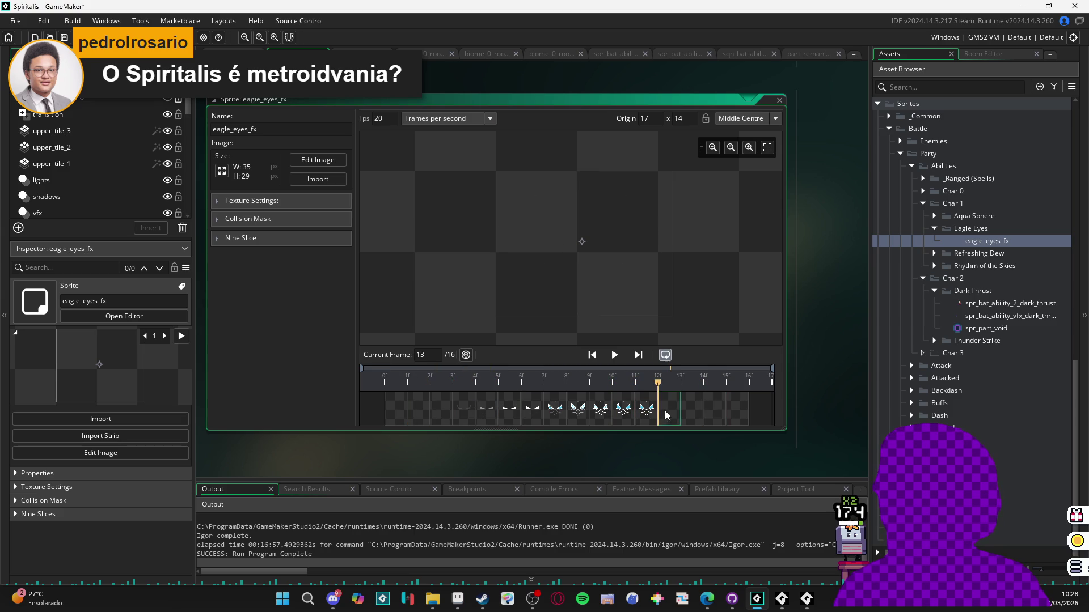
key(alt+Tab)
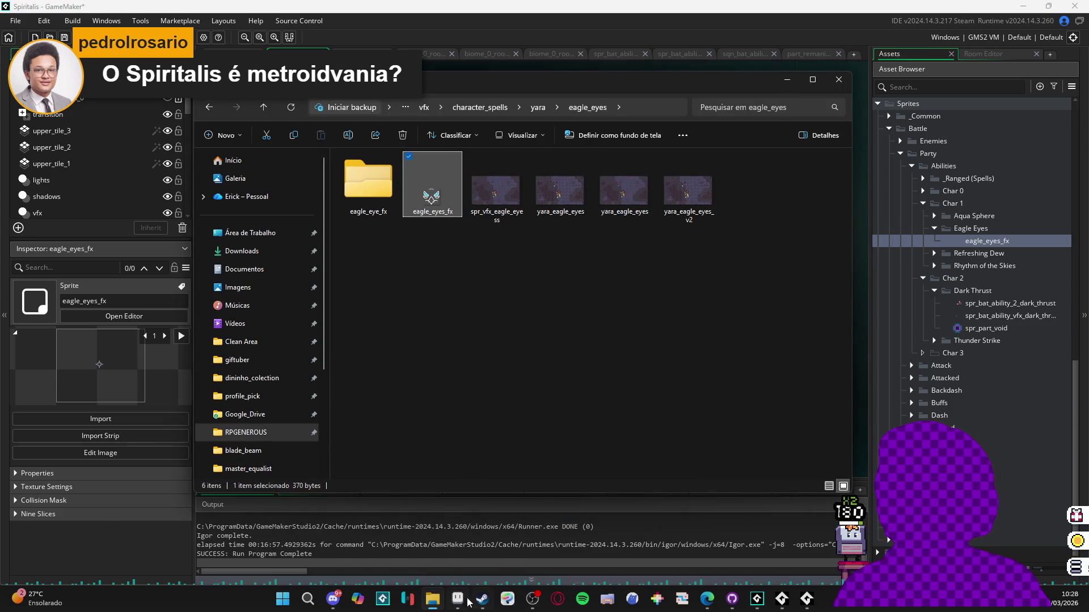
click(468, 600)
click(497, 468)
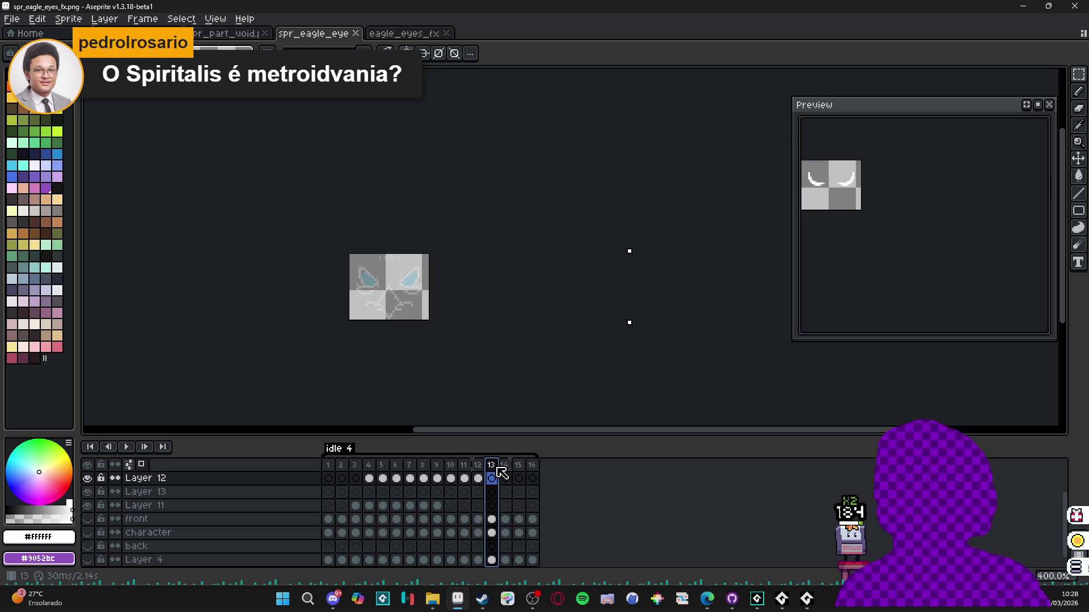
click(505, 478)
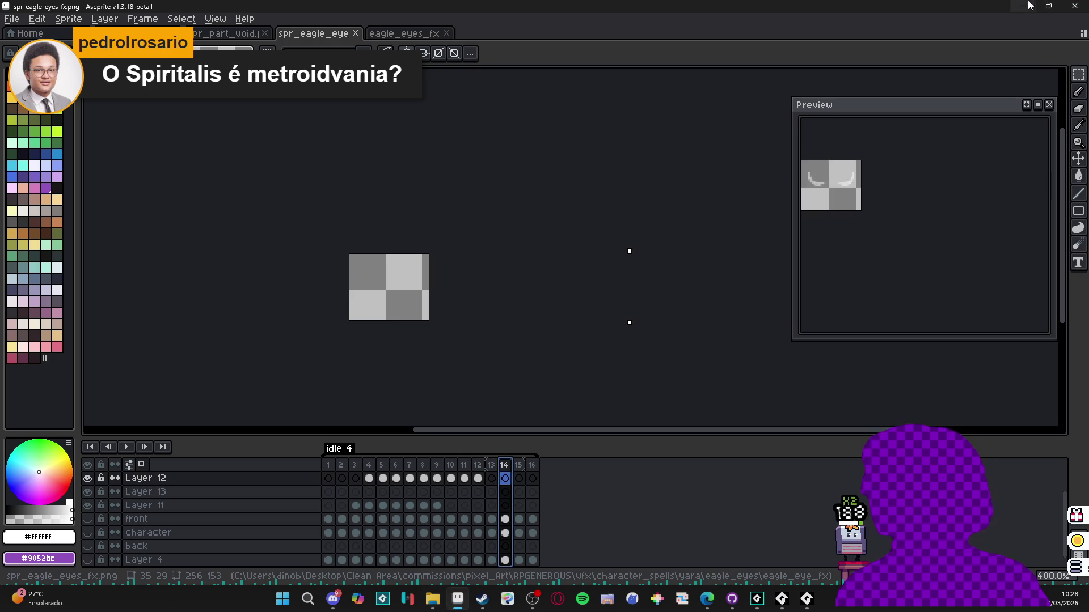
click(1025, 5)
click(835, 536)
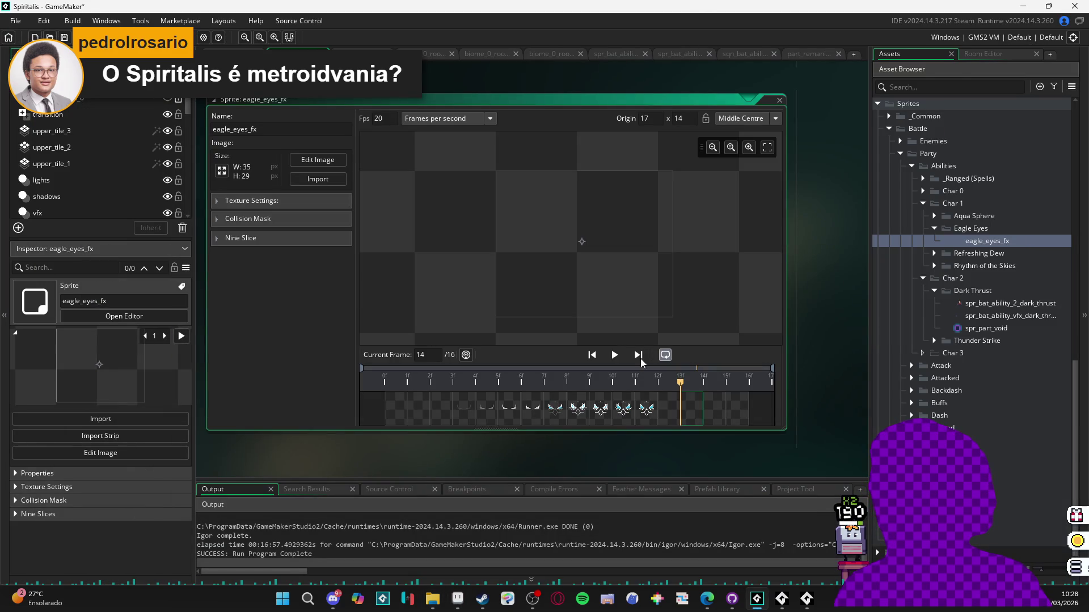
click(647, 408)
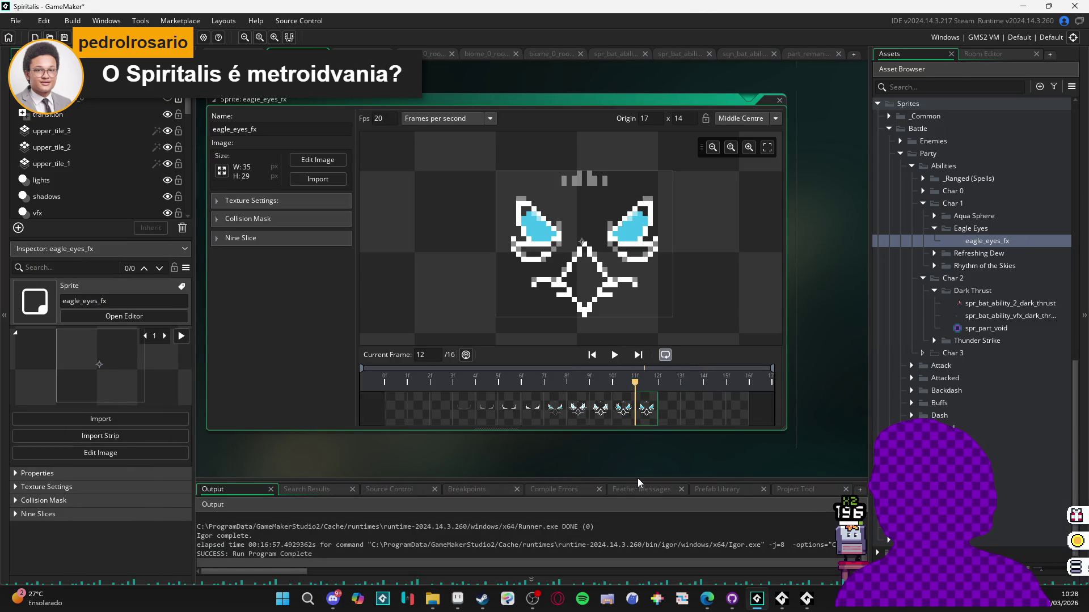
key(alt+Tab)
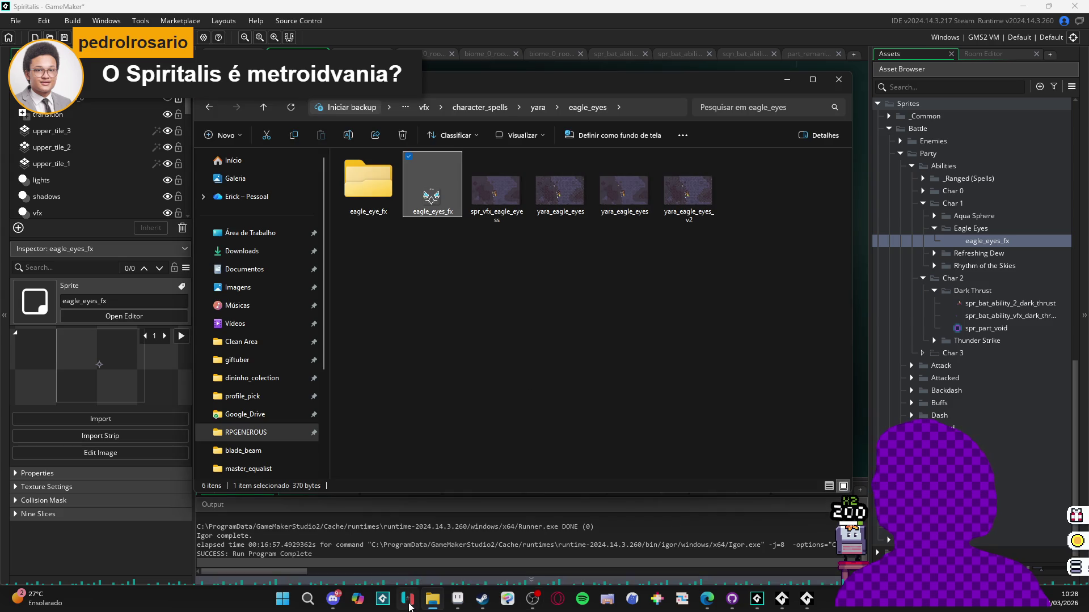
click(457, 599)
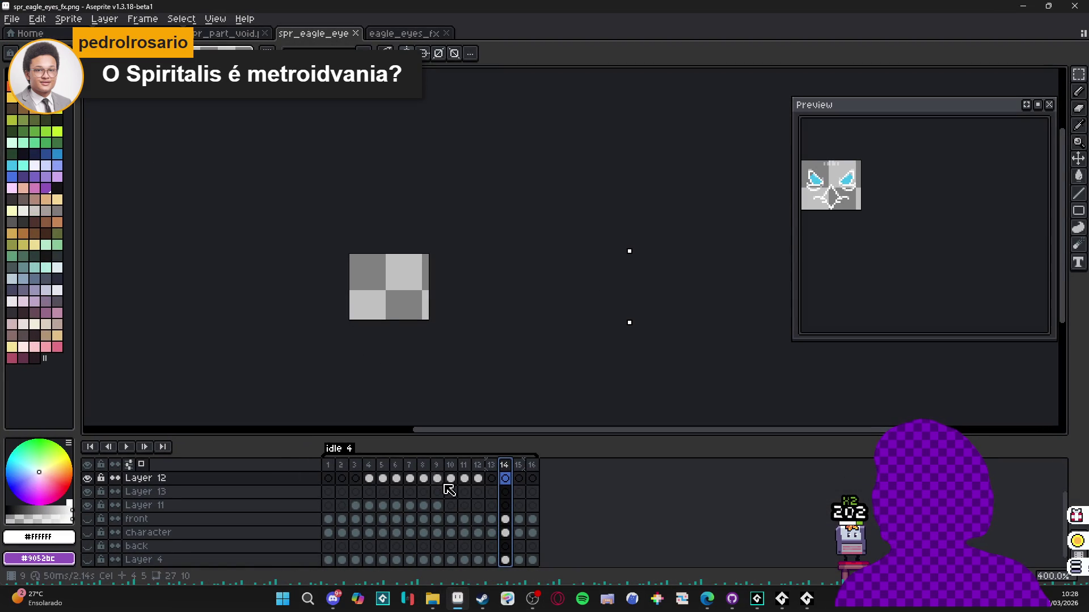
click(469, 472)
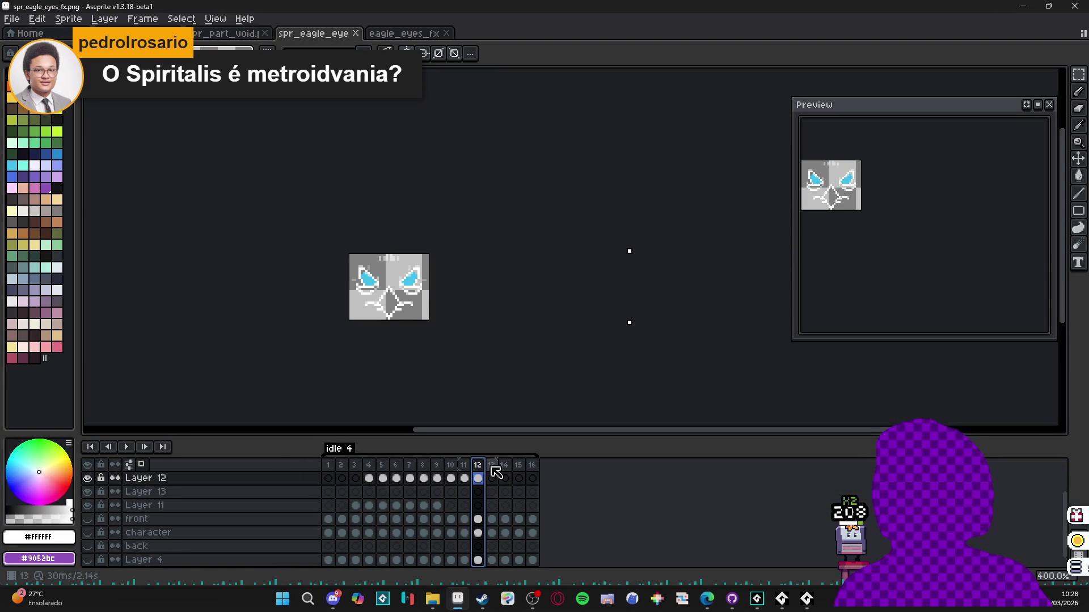
click(493, 476)
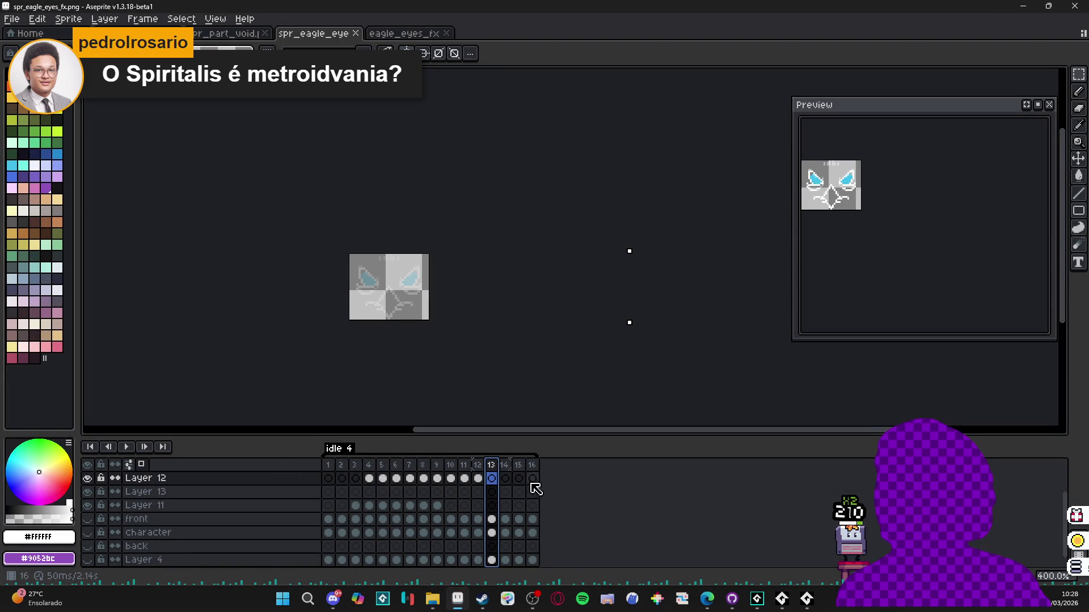
click(505, 468)
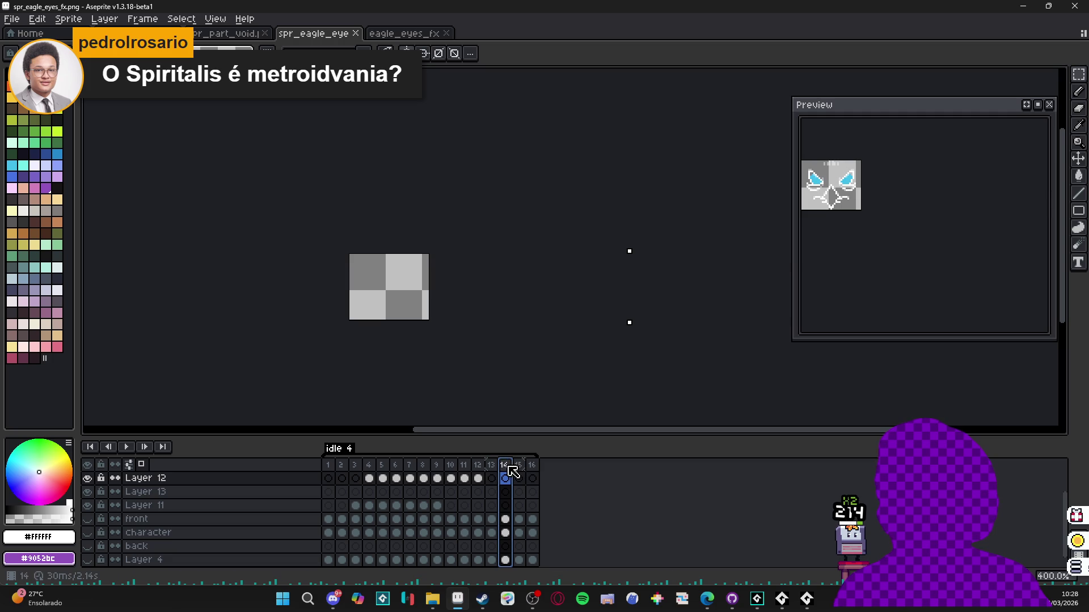
click(478, 468)
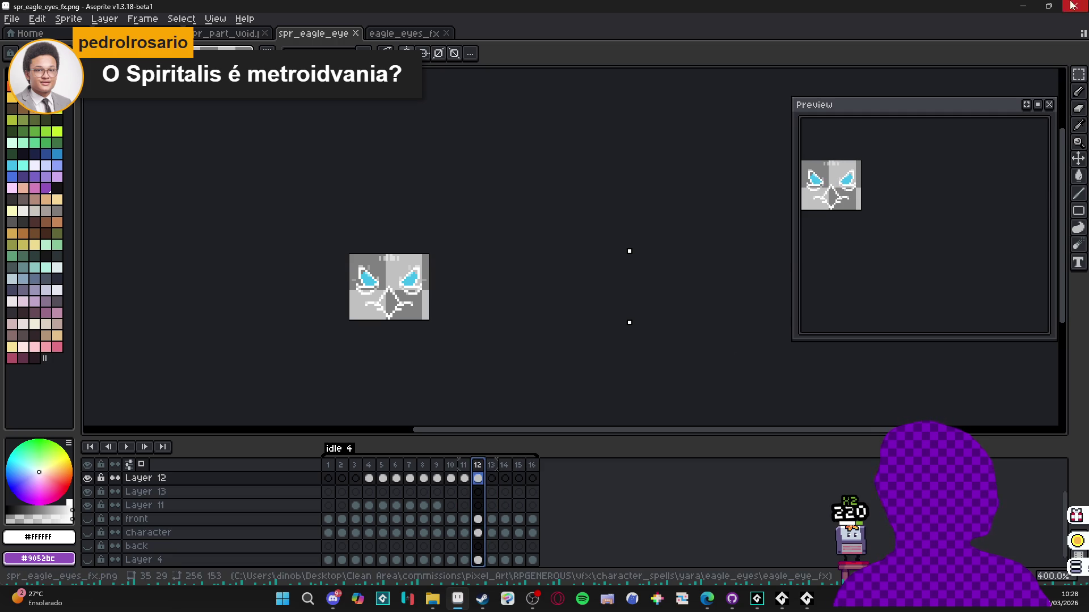
click(493, 468)
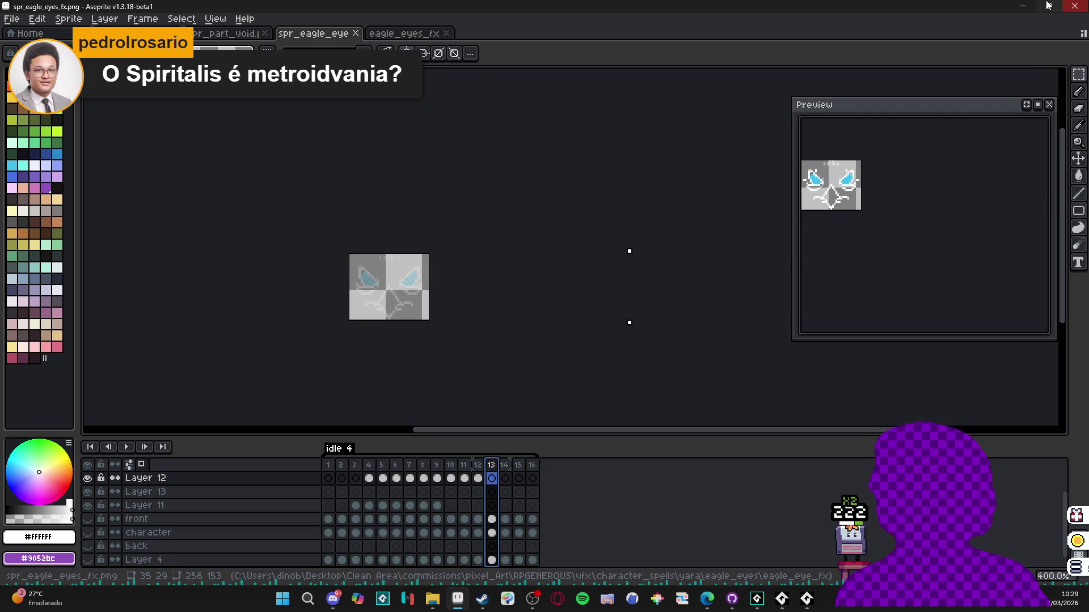
key(alt+Tab)
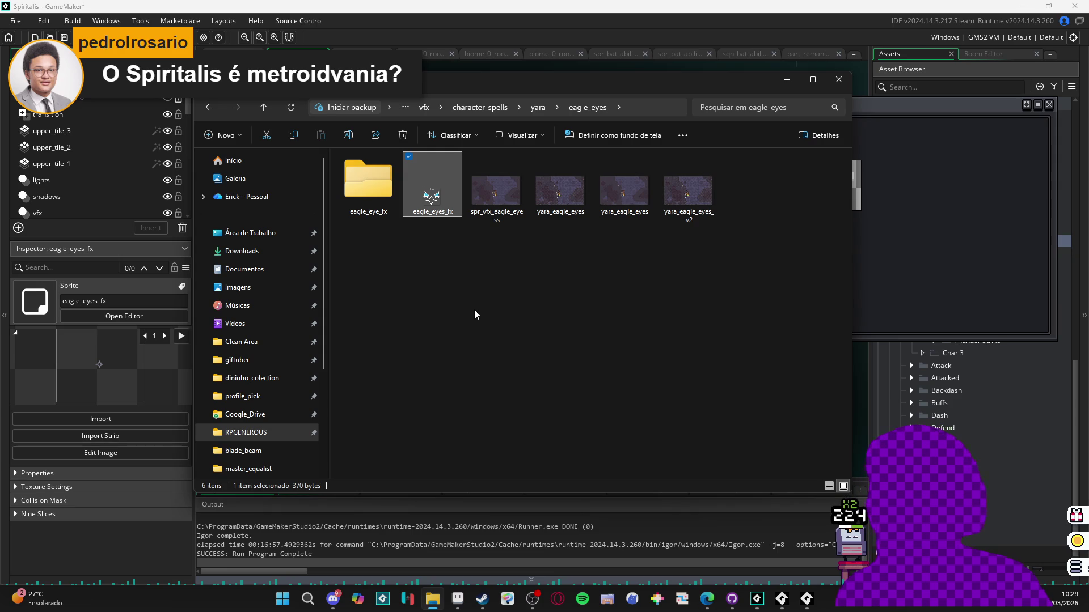
- Browse the eagle_eyes_fx, spr_vfx_eagle_eyess and yara_eagle_eyes files in the eagle_eyes folder
mouse_move(792, 599)
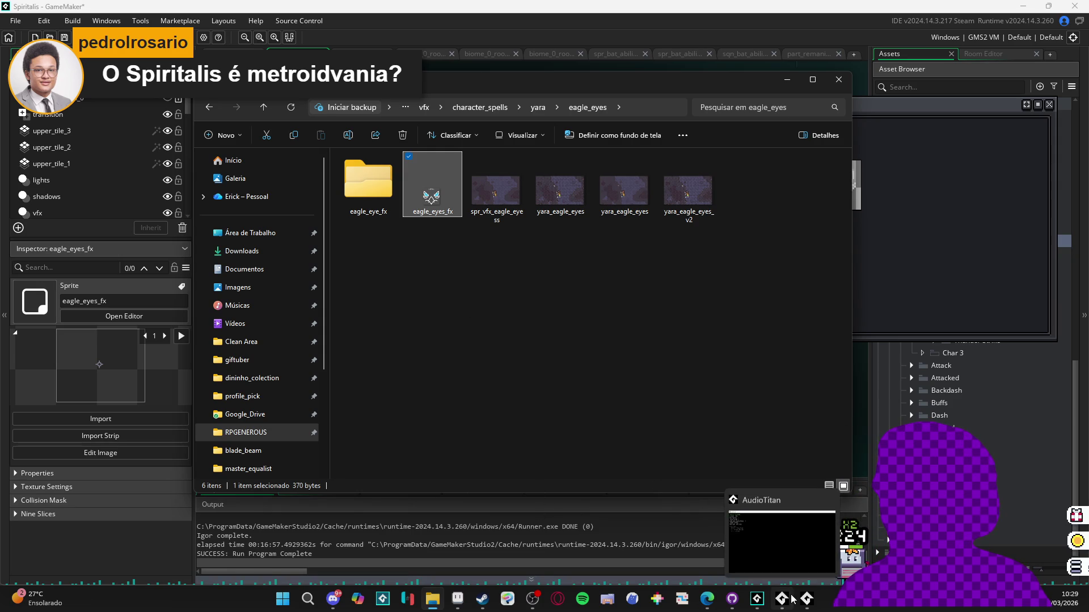
click(667, 339)
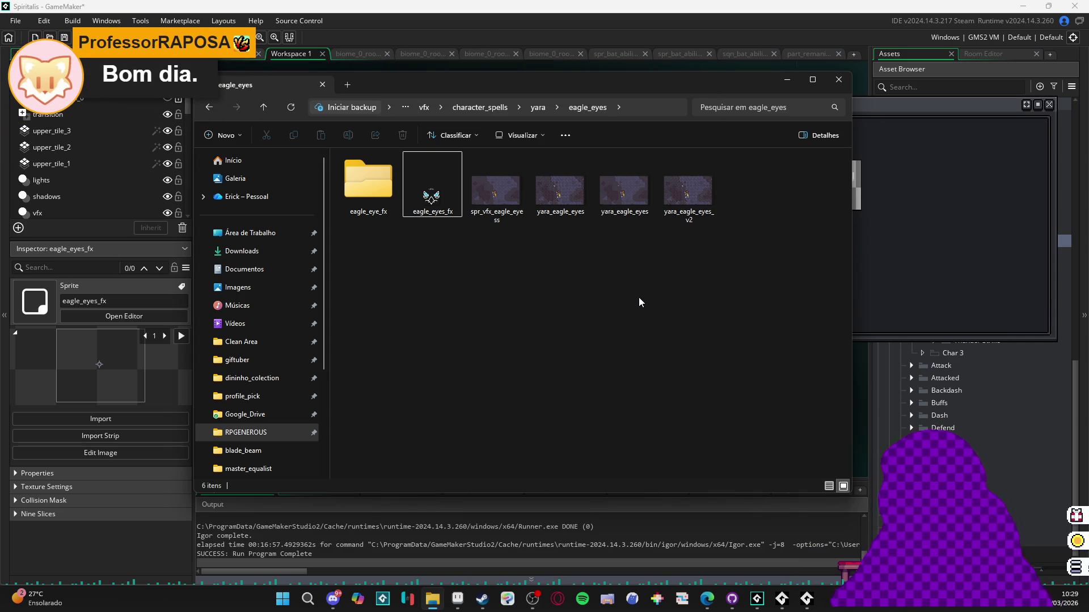
click(509, 193)
click(505, 195)
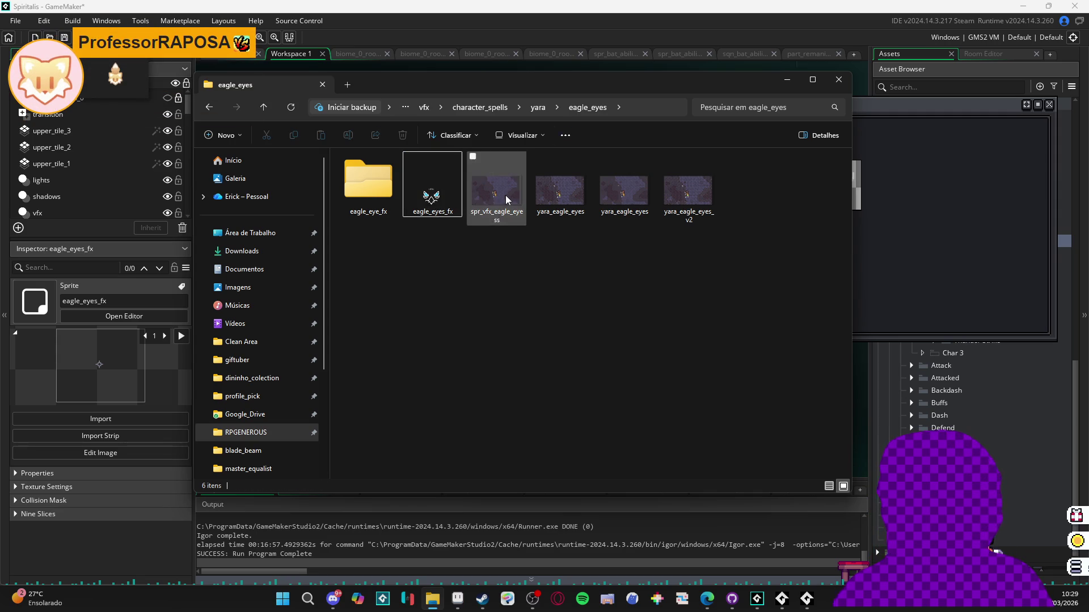
click(561, 211)
key(Left)
key(Left)
key(Right)
key(Left)
click(480, 203)
key(Left)
click(476, 197)
click(488, 229)
key(Left)
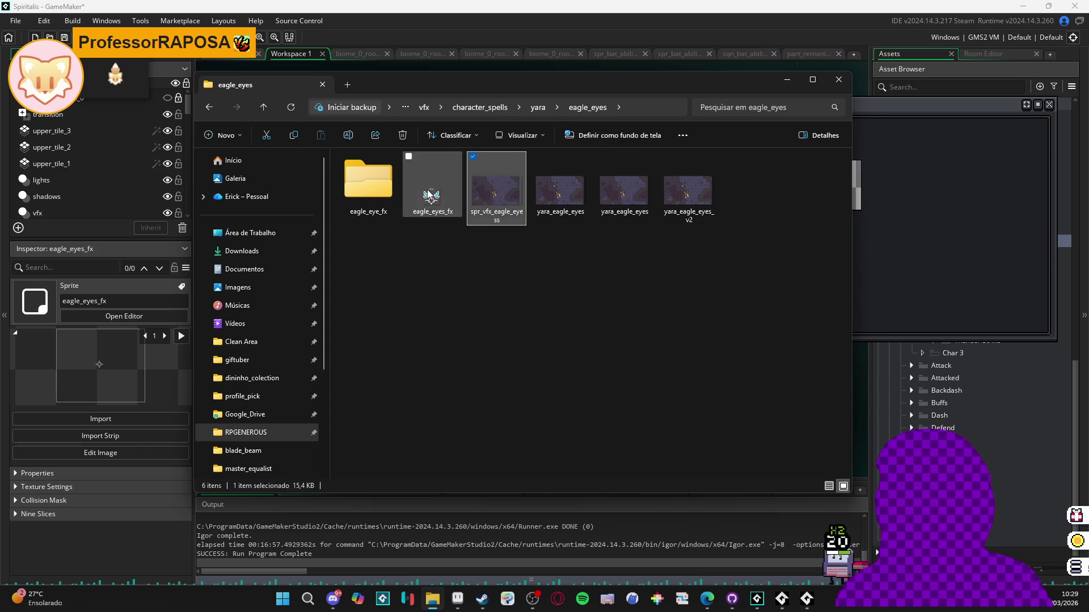
click(454, 247)
click(442, 192)
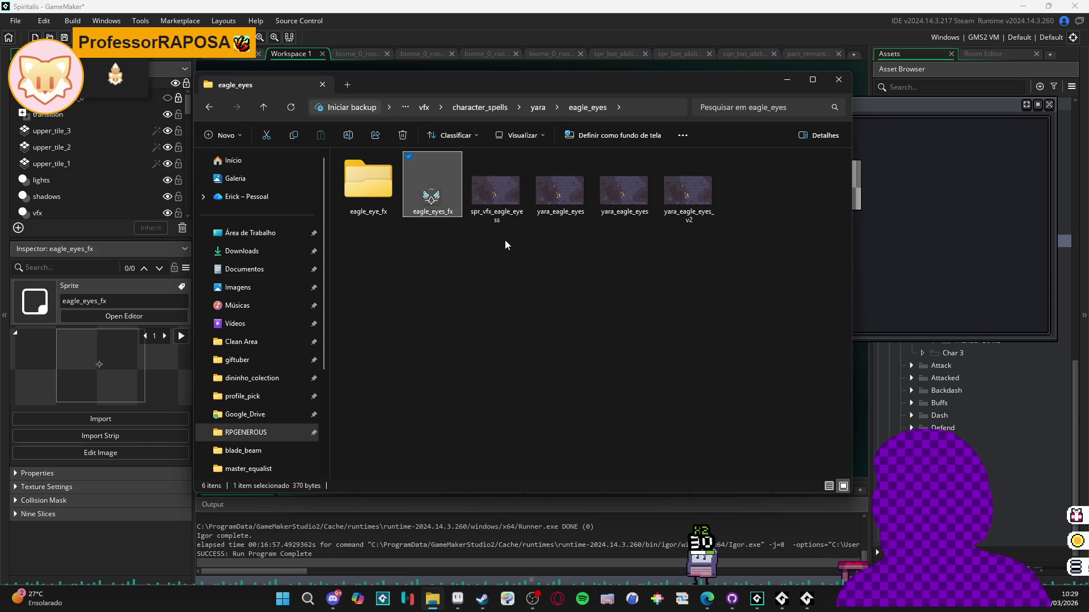
click(578, 181)
click(500, 195)
click(543, 221)
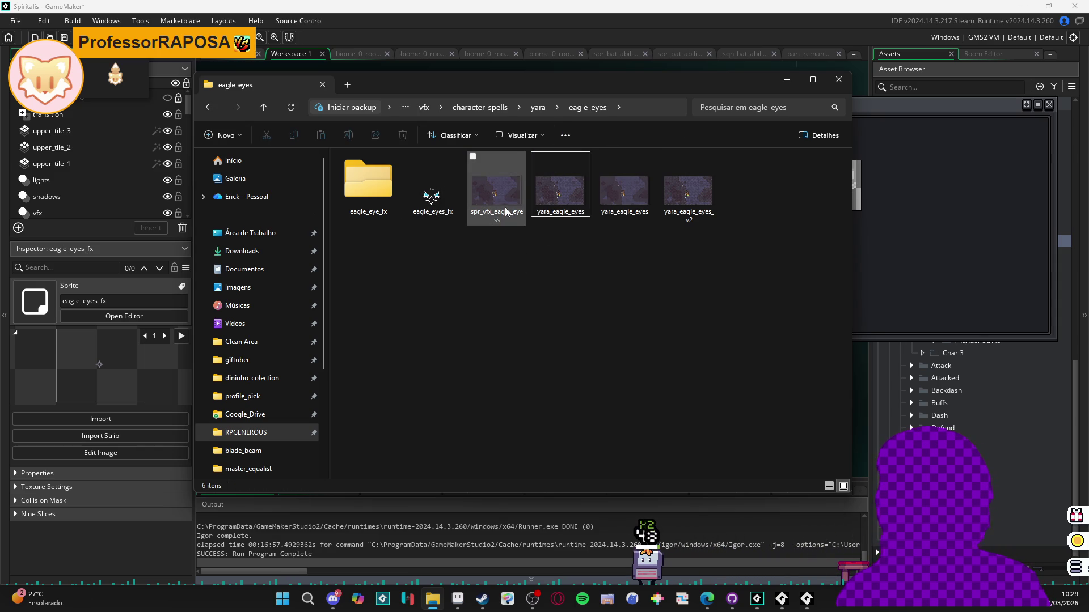
click(553, 195)
click(541, 253)
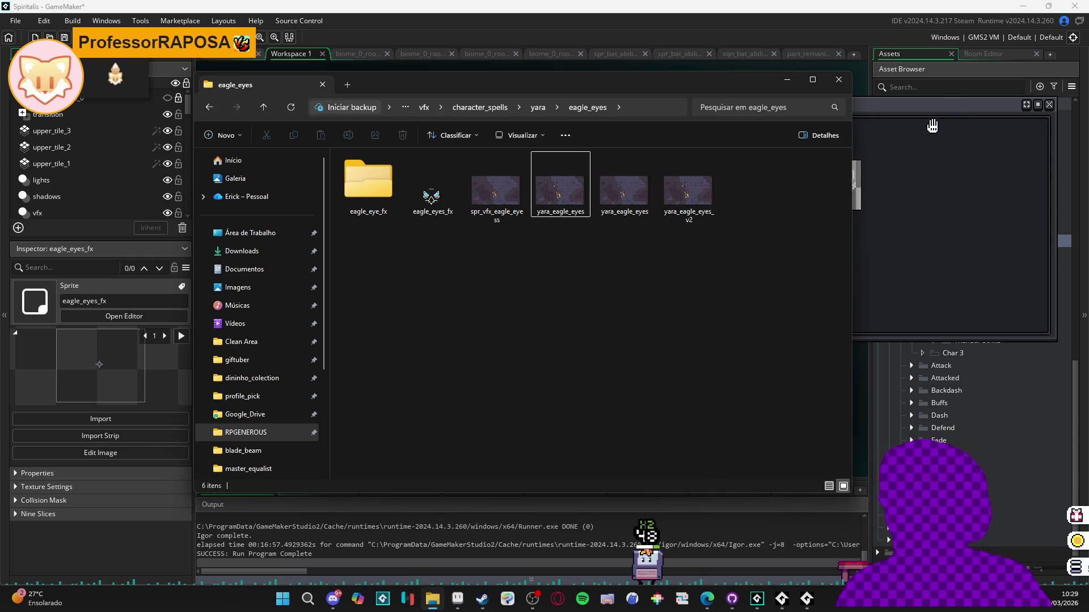
- Narrow GameMaker's preview panel, minimize File Explorer and show empty frame 13
click(910, 111)
drag(807, 173, 949, 178)
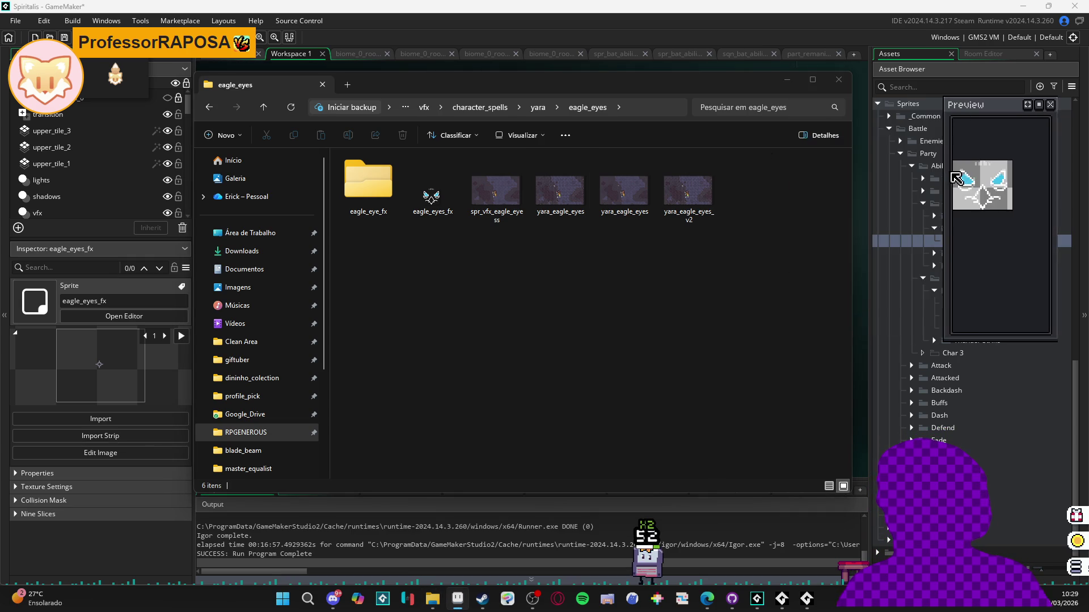
click(779, 80)
click(663, 406)
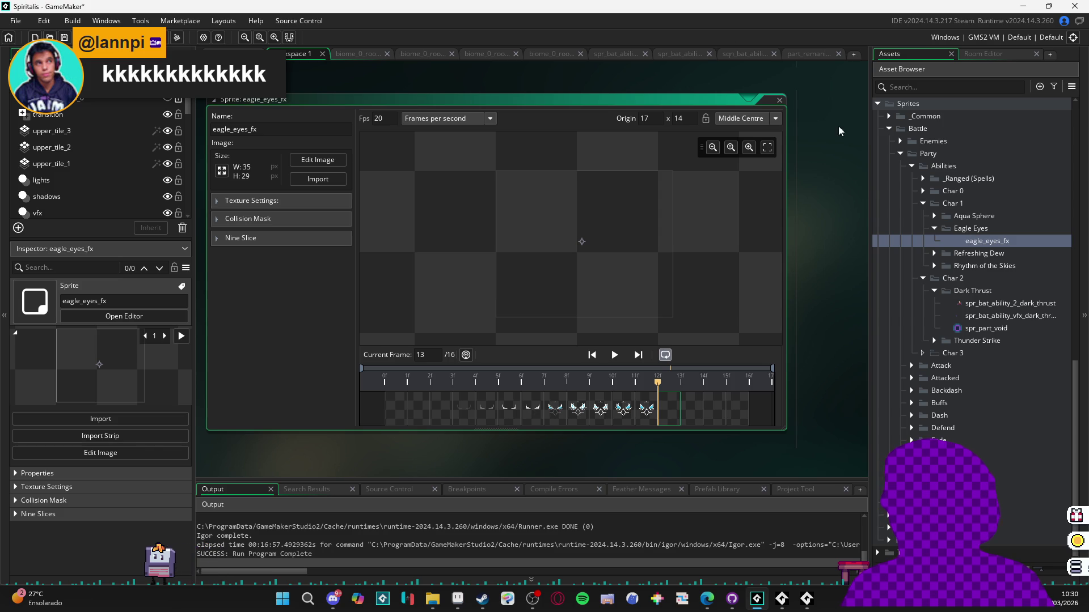
- Scroll the Asset Browser up to bring the Sequences folder into view
scroll(945, 345, up, 1)
scroll(945, 345, down, 1)
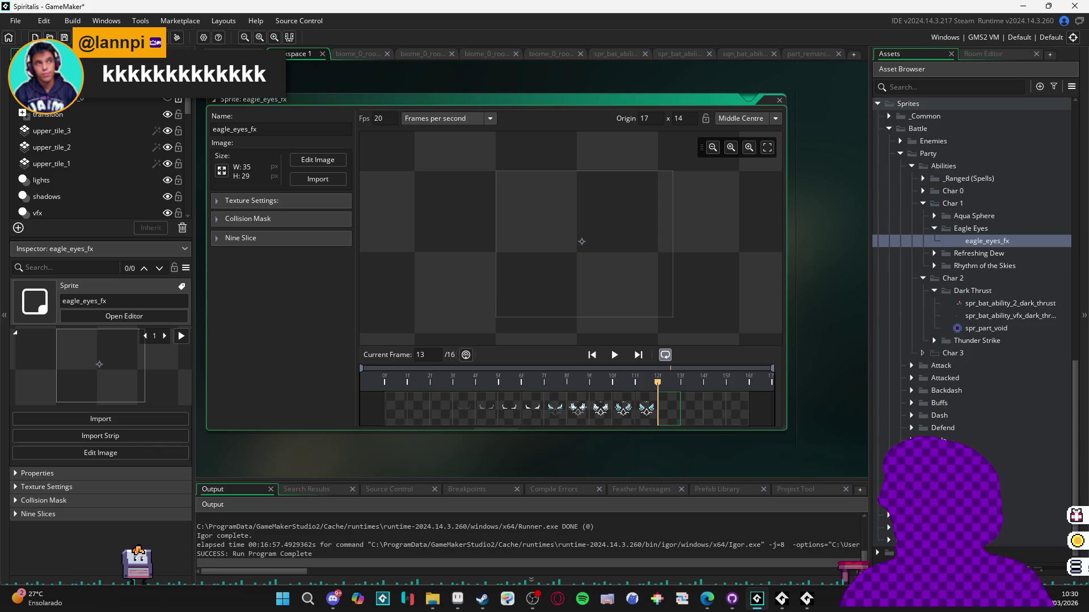
scroll(946, 346, up, 2)
scroll(945, 346, down, 2)
scroll(930, 318, up, 10)
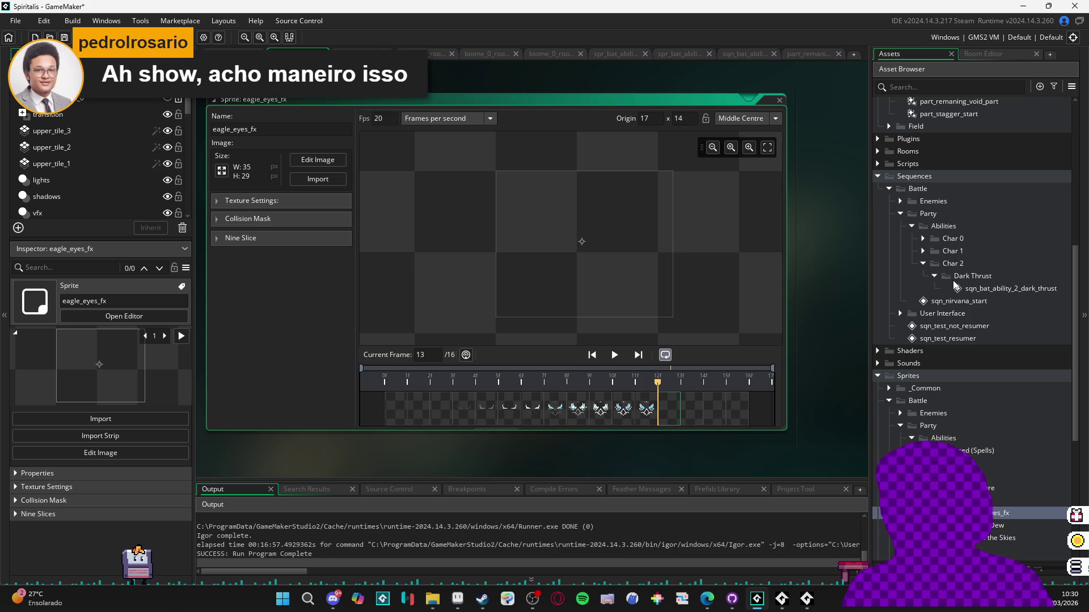
- Give the new sqn_eagle_eyes sequence in Char 1 > Eagle Eyes a 480×270 canvas frame
click(947, 277)
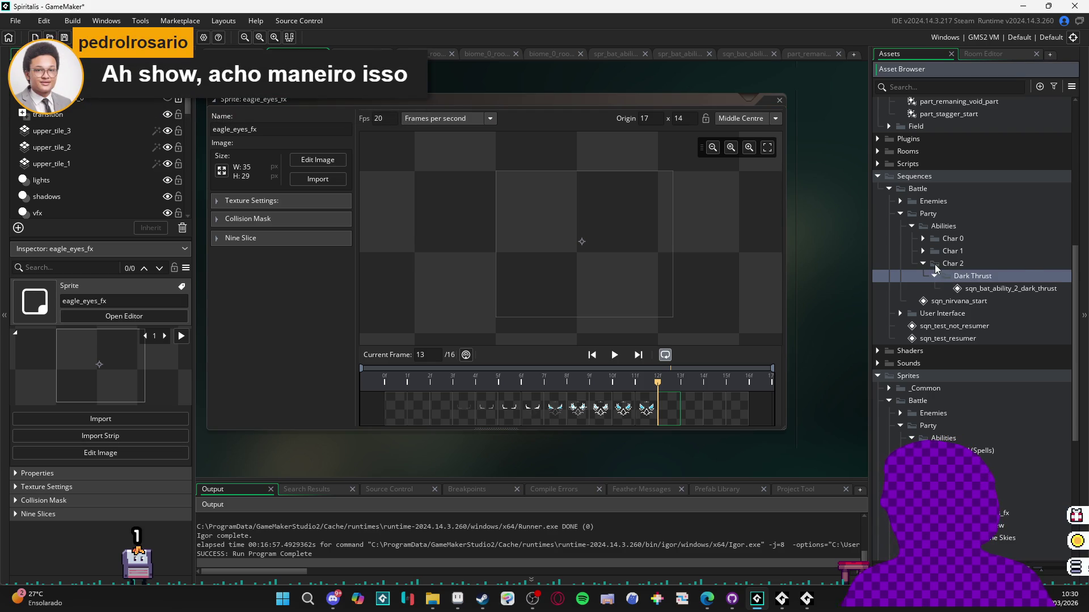
click(934, 264)
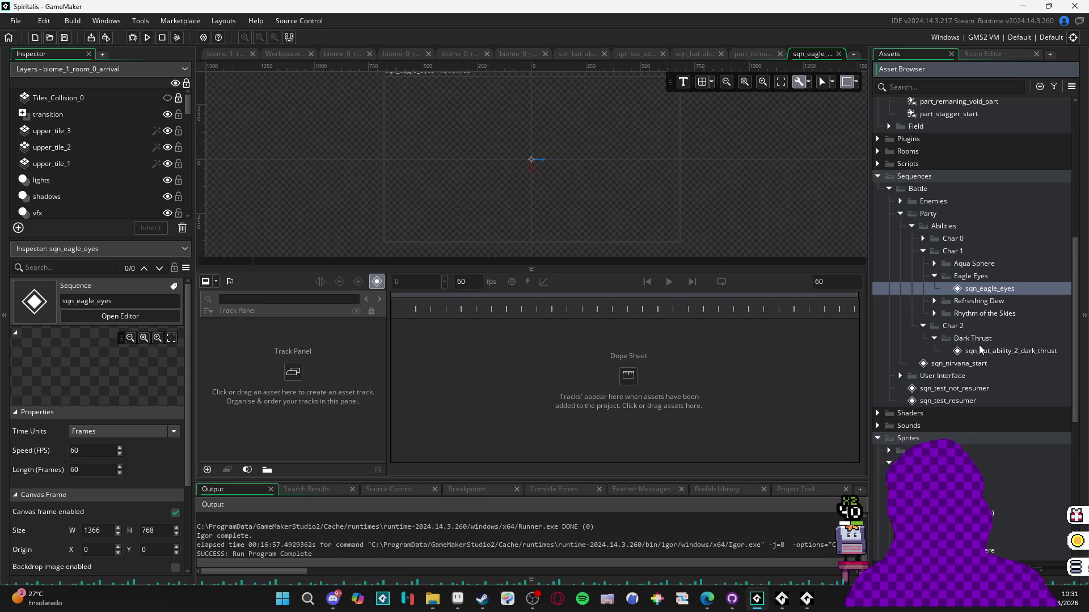
click(855, 80)
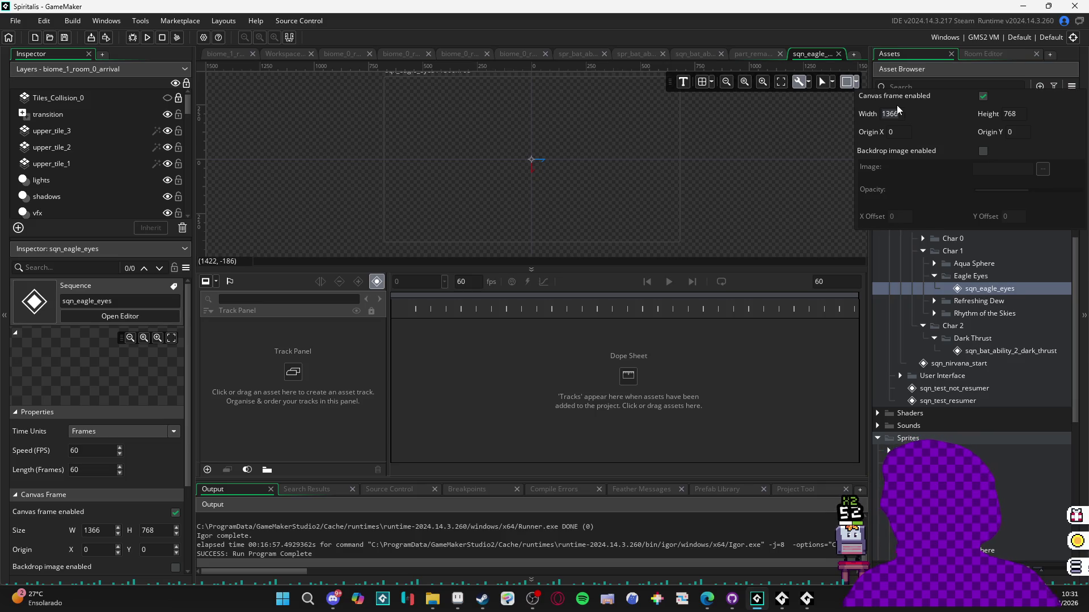
text(80)
key(Tab)
text(270)
scroll(523, 156, up, 5)
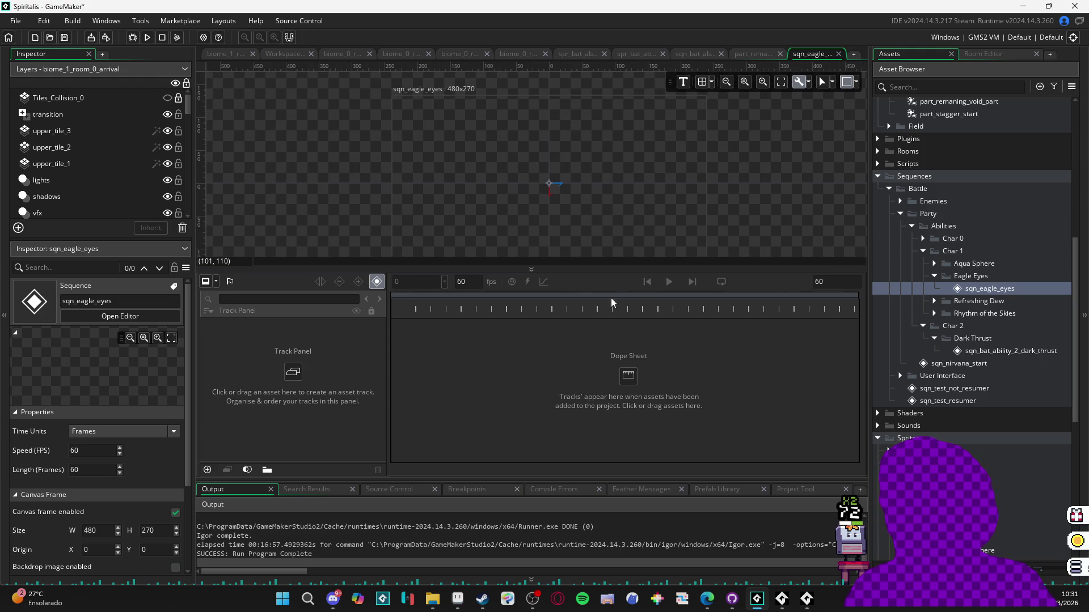
drag(614, 266, 614, 360)
scroll(582, 251, up, 1)
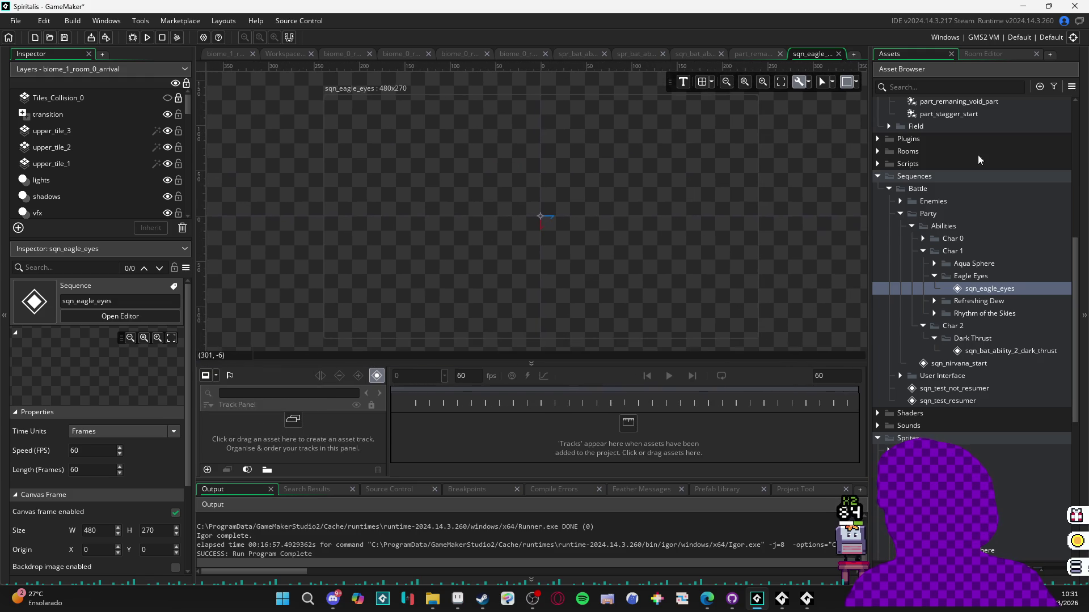
- Search 'cas' and drag spr_bat_1_cast_1_1 onto the sequence as a track
click(942, 87)
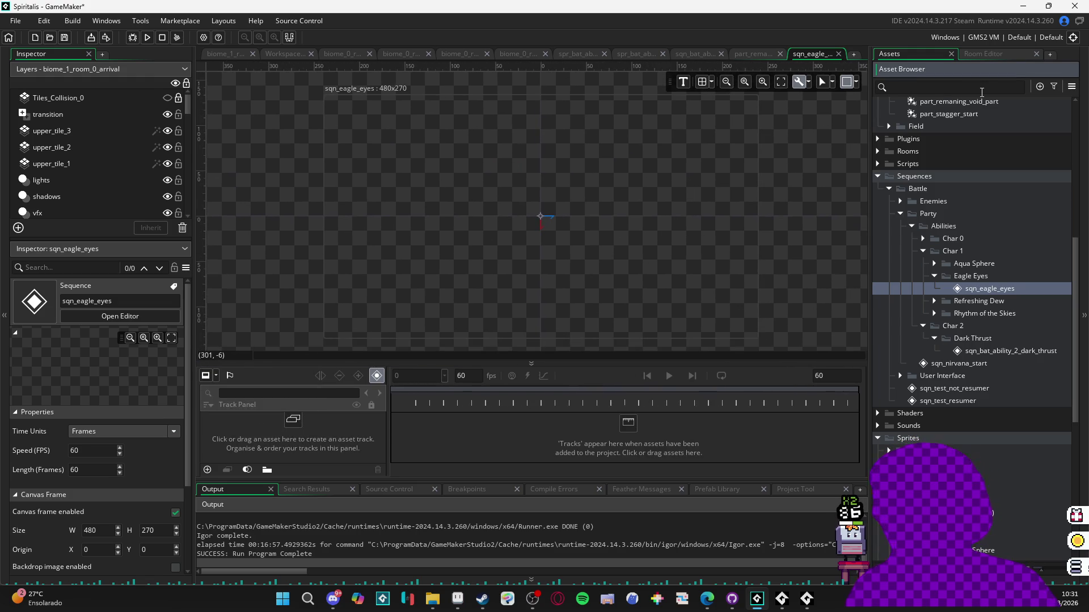
text(spell)
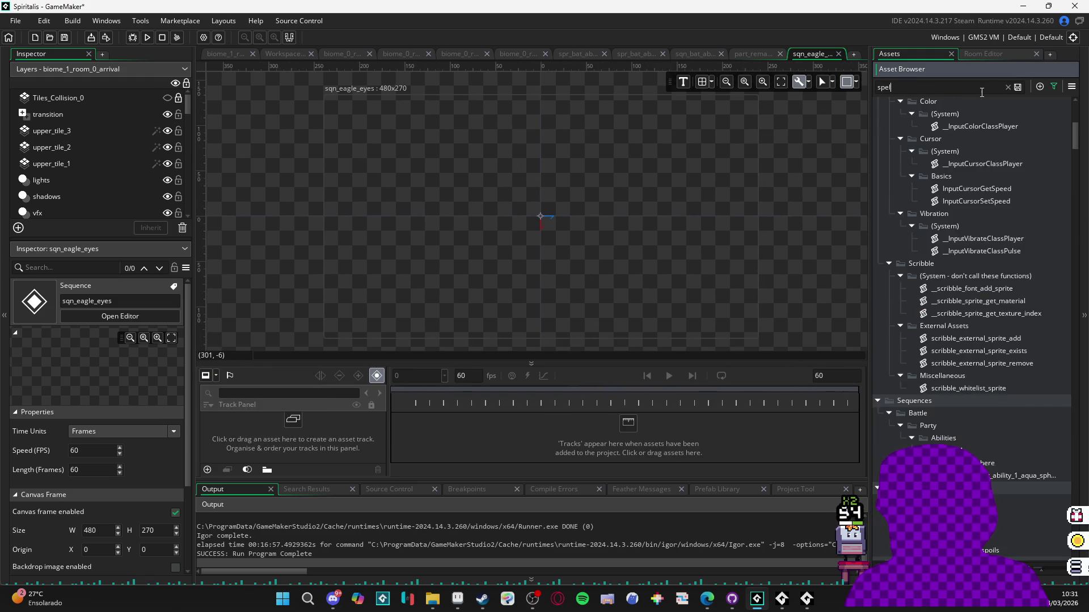
key(BackSpace)
key(BackSpace)
key(BackSpace)
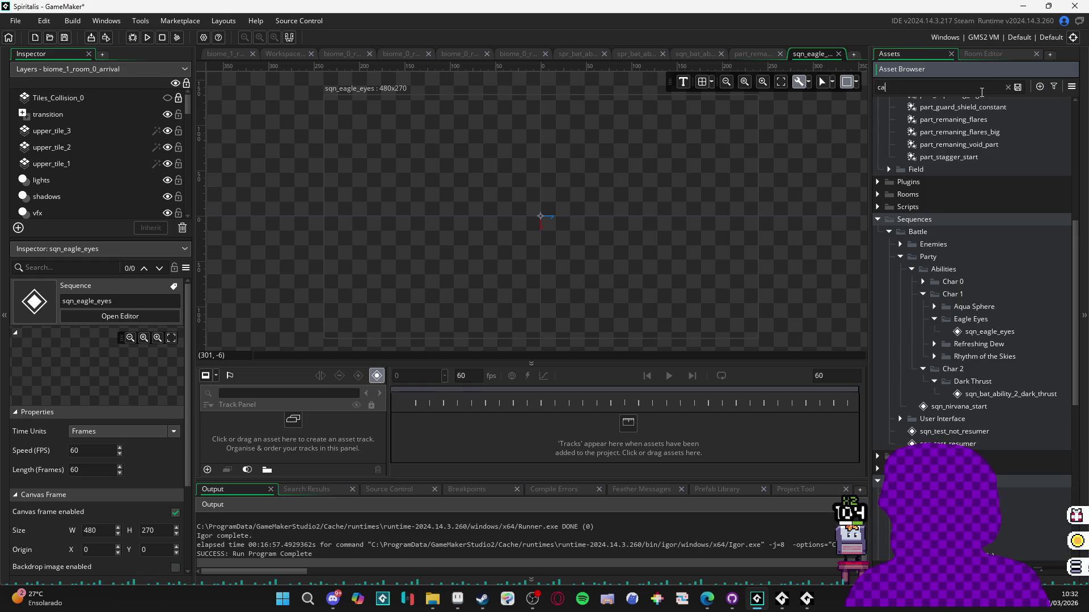
text(as)
click(1011, 313)
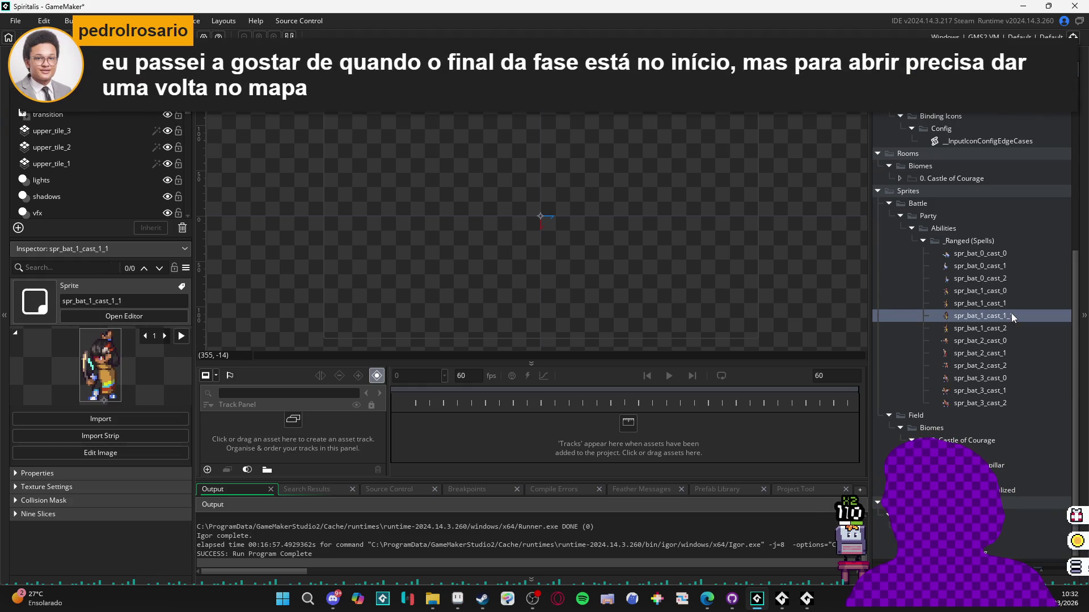
drag(547, 214, 542, 215)
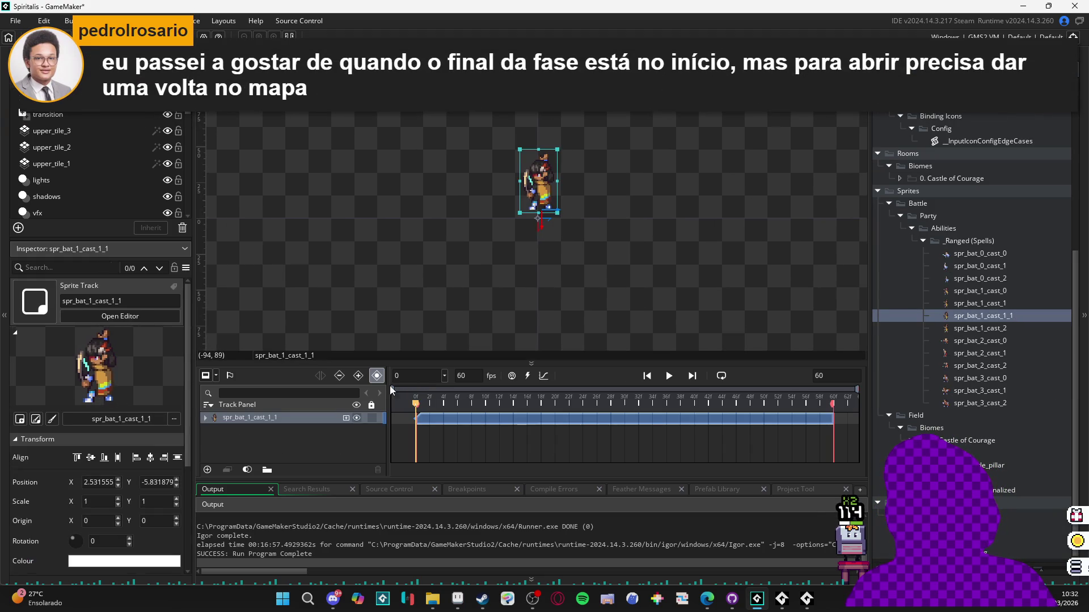
- Add a Position parameter to the sprite track and set X and Y to 0
click(345, 419)
click(366, 445)
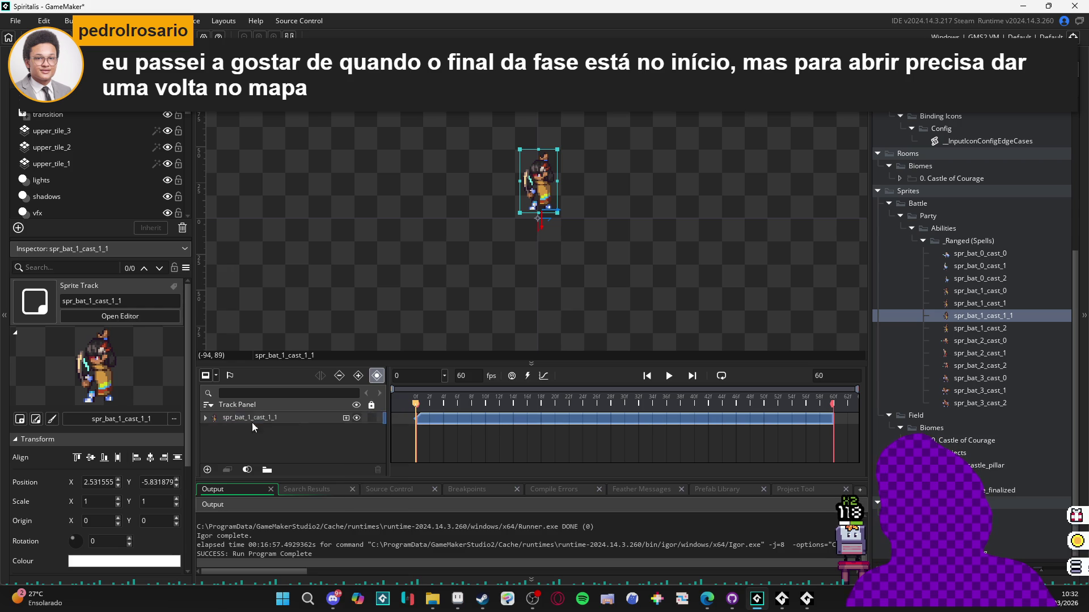
click(205, 418)
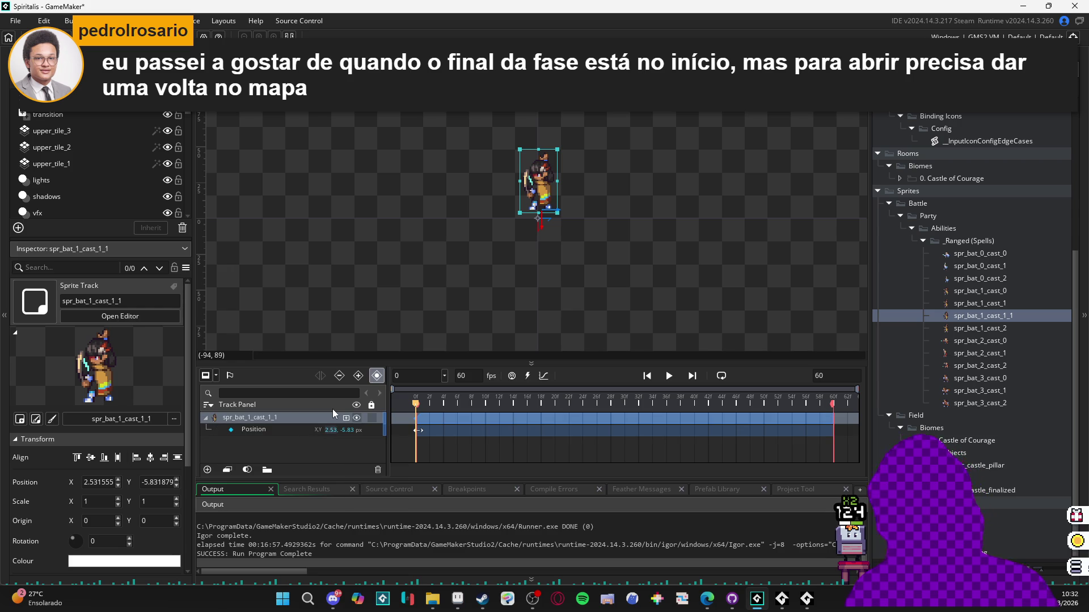
text(0)
key(Tab)
text(0)
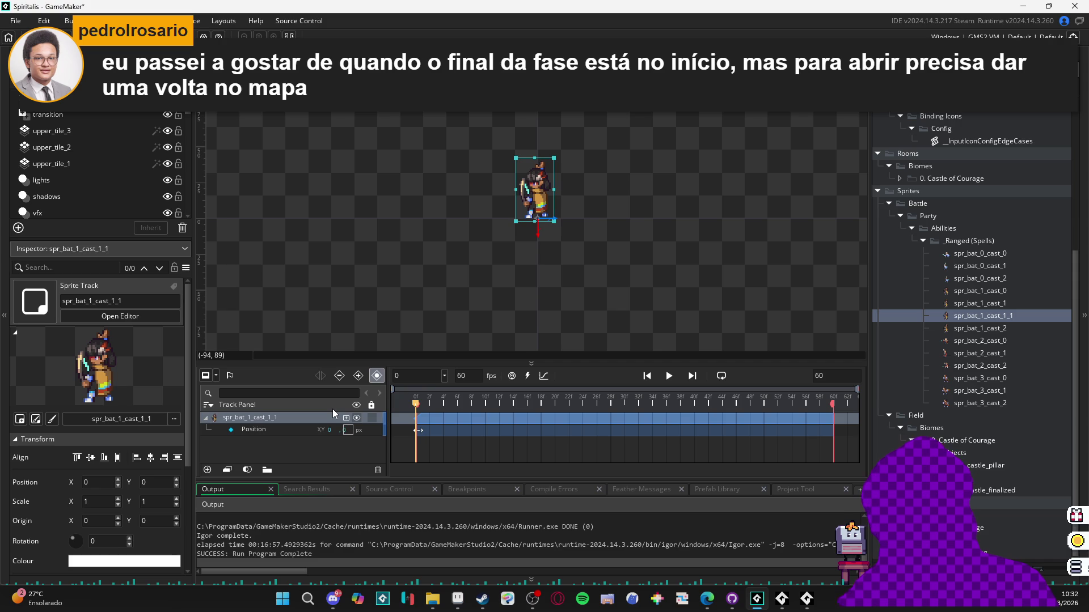
click(618, 189)
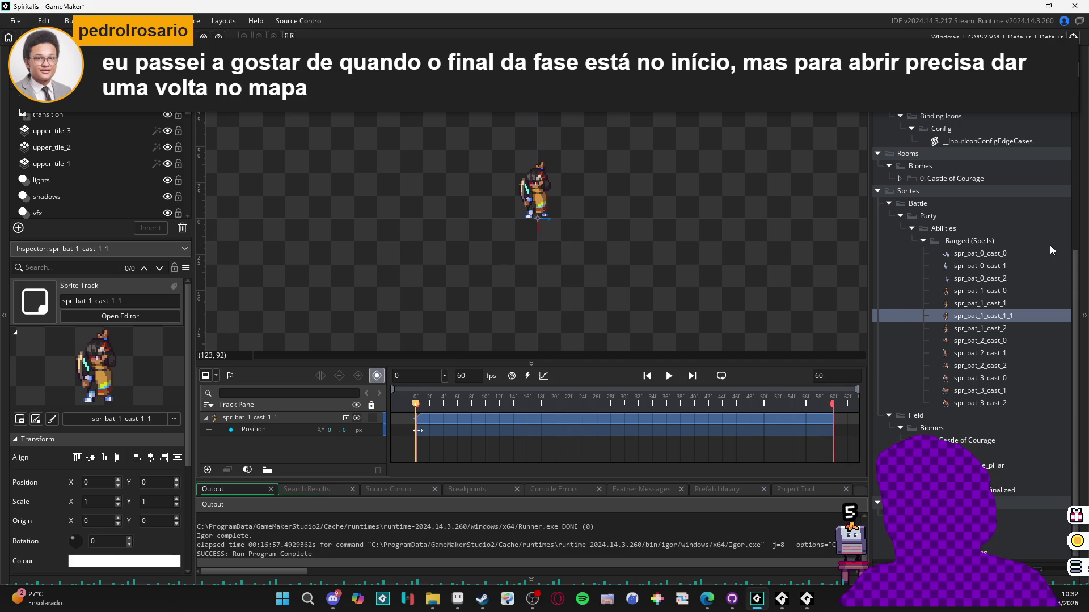
text(120)
- Make the sequence 120 frames with the sprite track spanning it, preview it, then go to Discord
key(Return)
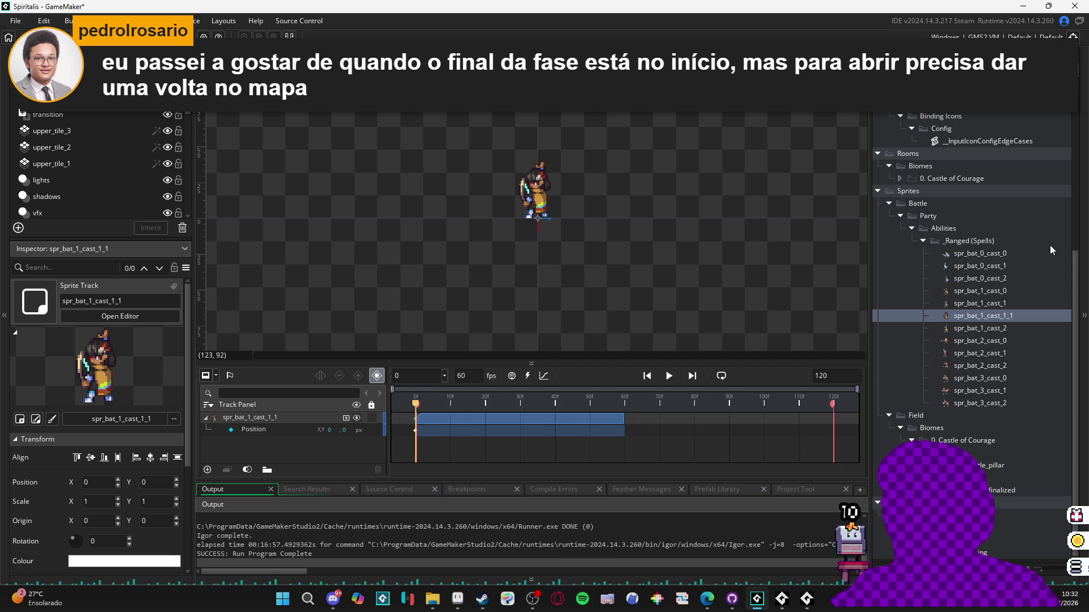
drag(625, 419, 832, 419)
key(space)
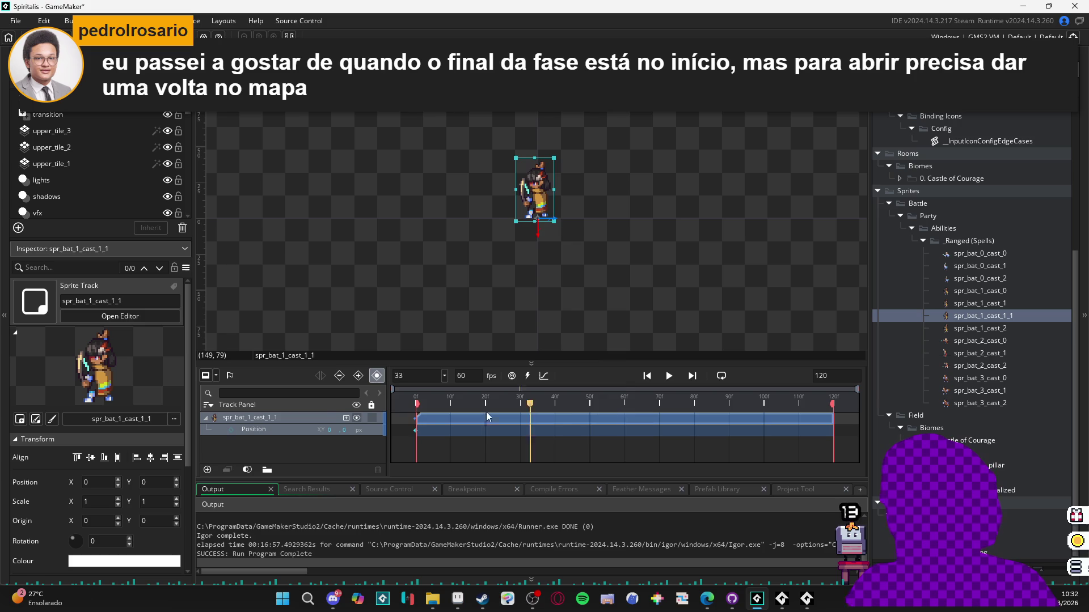
click(669, 376)
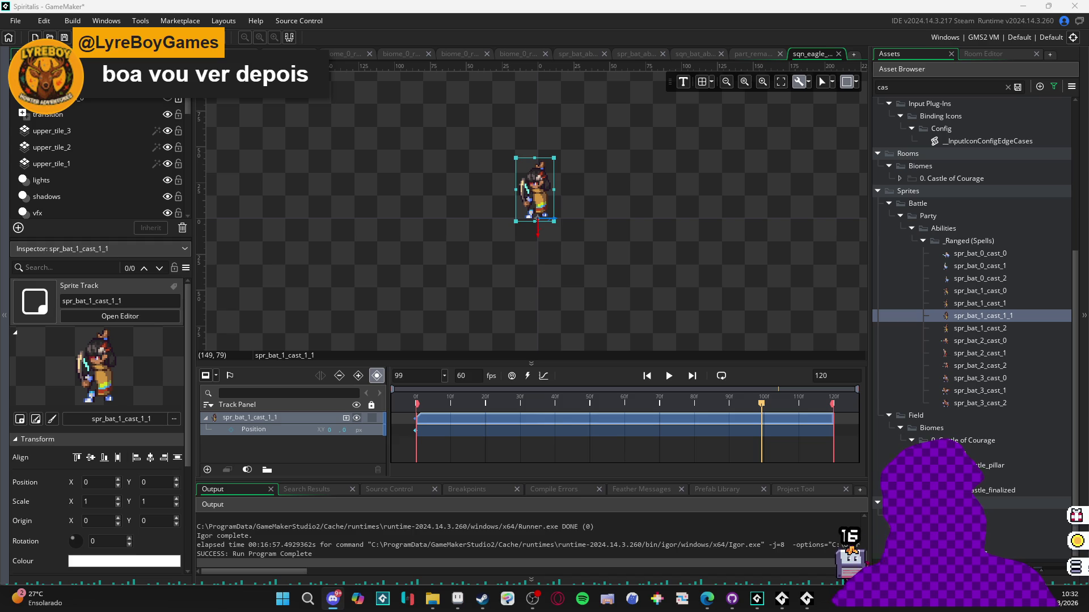
key(alt+Tab)
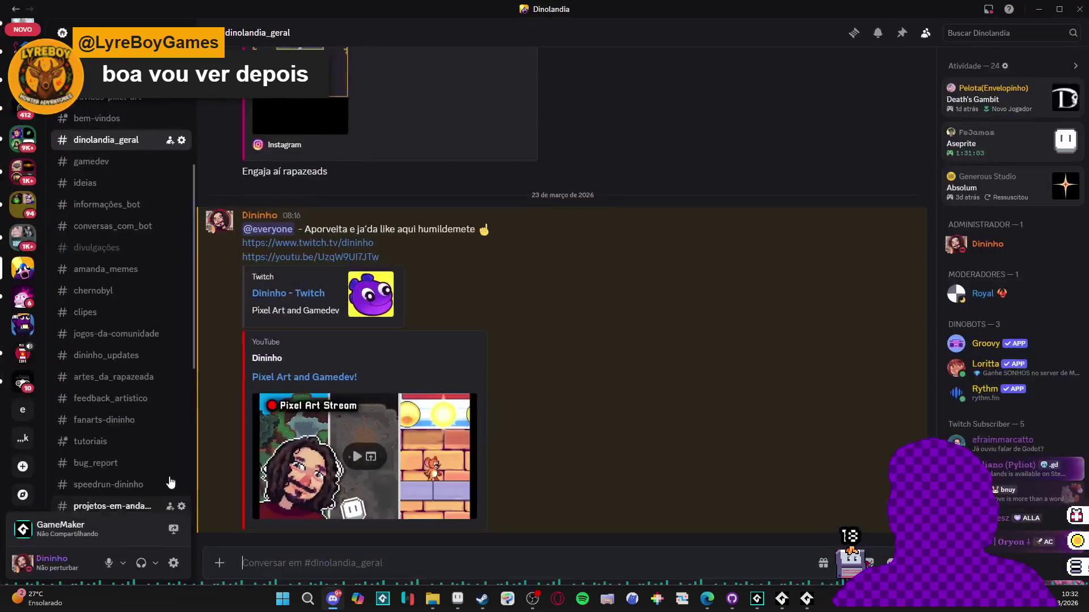
- Scroll through the pixel art in Discord's feedback_artistico channel, then return to GameMaker
click(135, 342)
scroll(567, 244, up, 10)
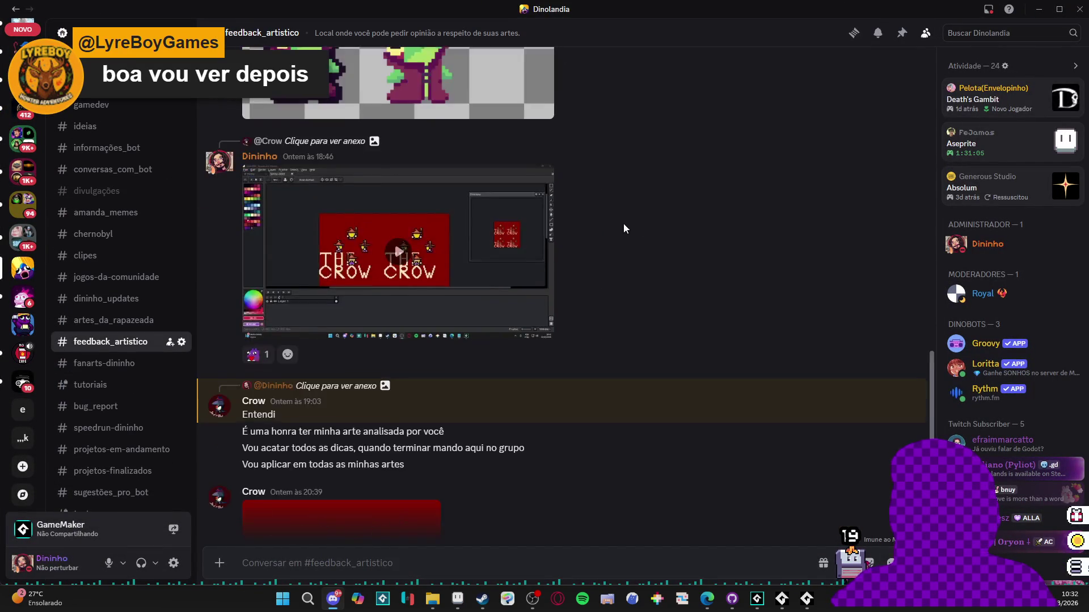
scroll(466, 229, down, 10)
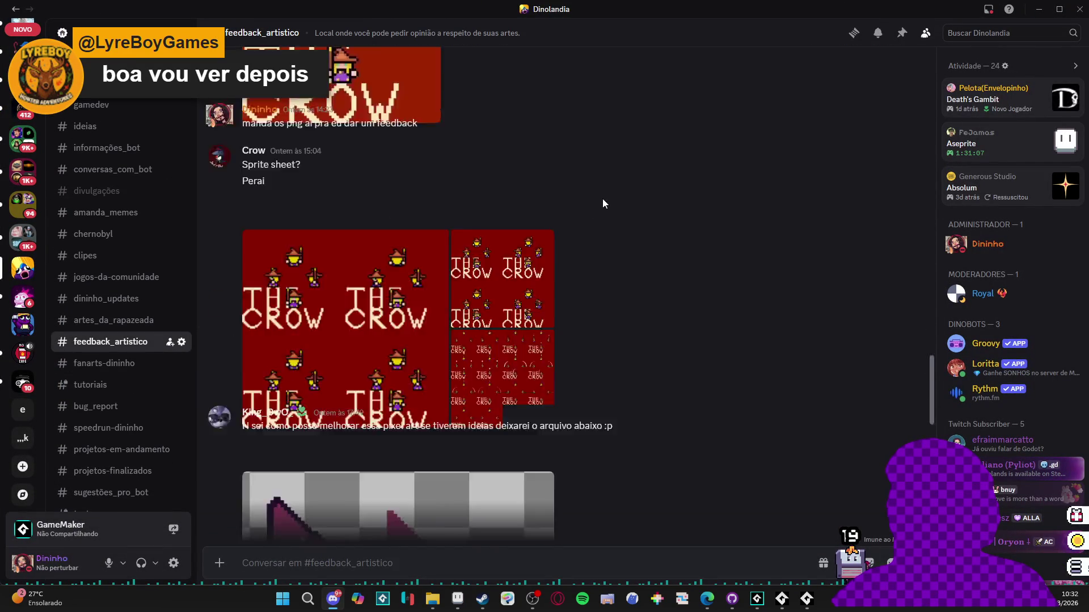
scroll(638, 229, up, 10)
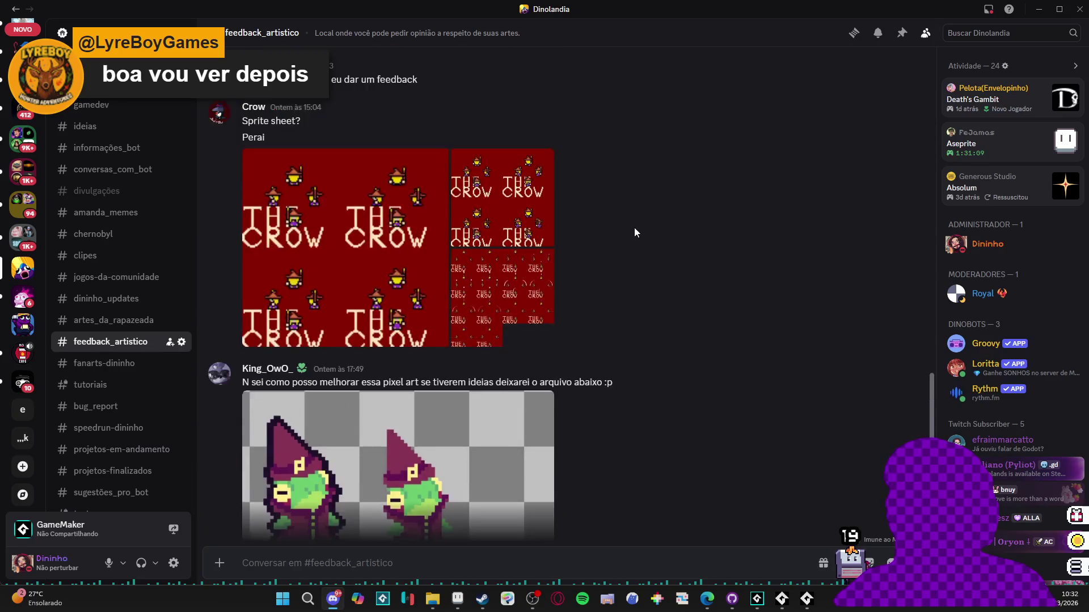
scroll(454, 272, down, 2)
scroll(340, 283, down, 4)
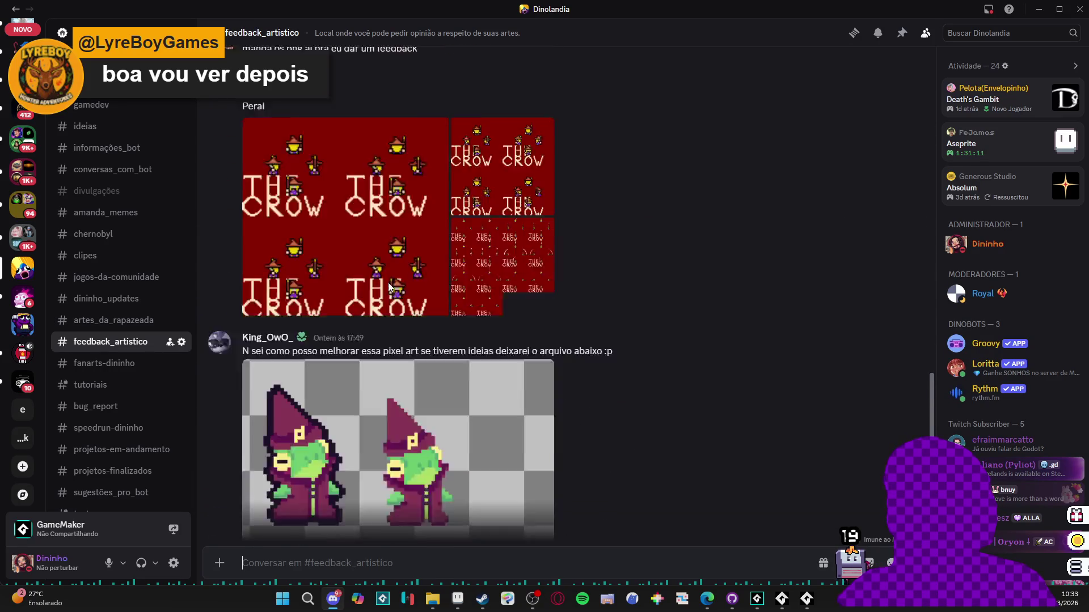
scroll(331, 273, up, 1)
scroll(729, 201, down, 8)
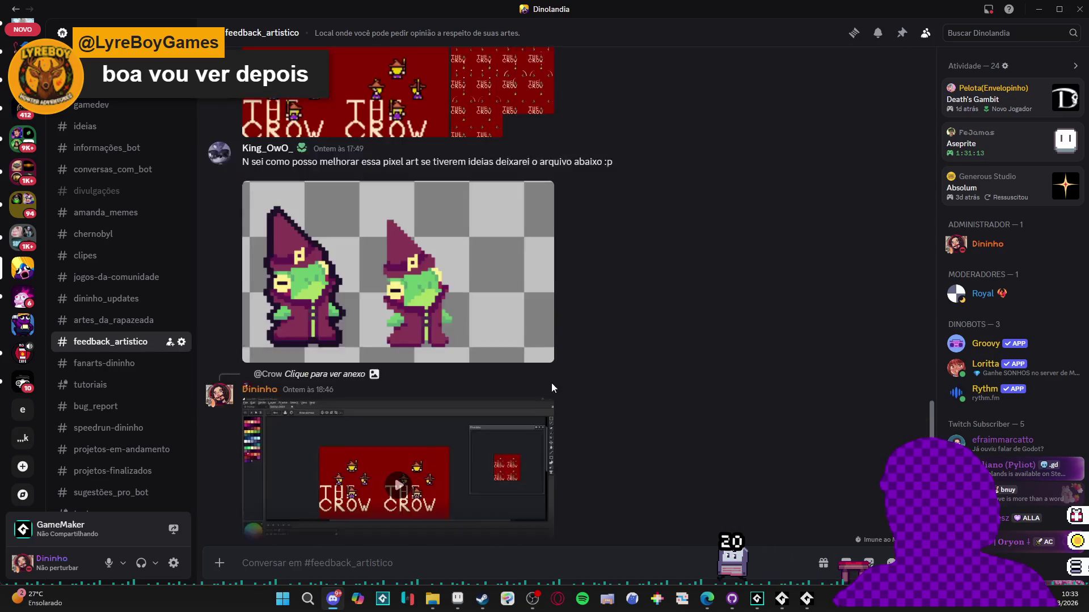
scroll(393, 128, up, 1)
scroll(429, 253, up, 2)
scroll(420, 261, down, 3)
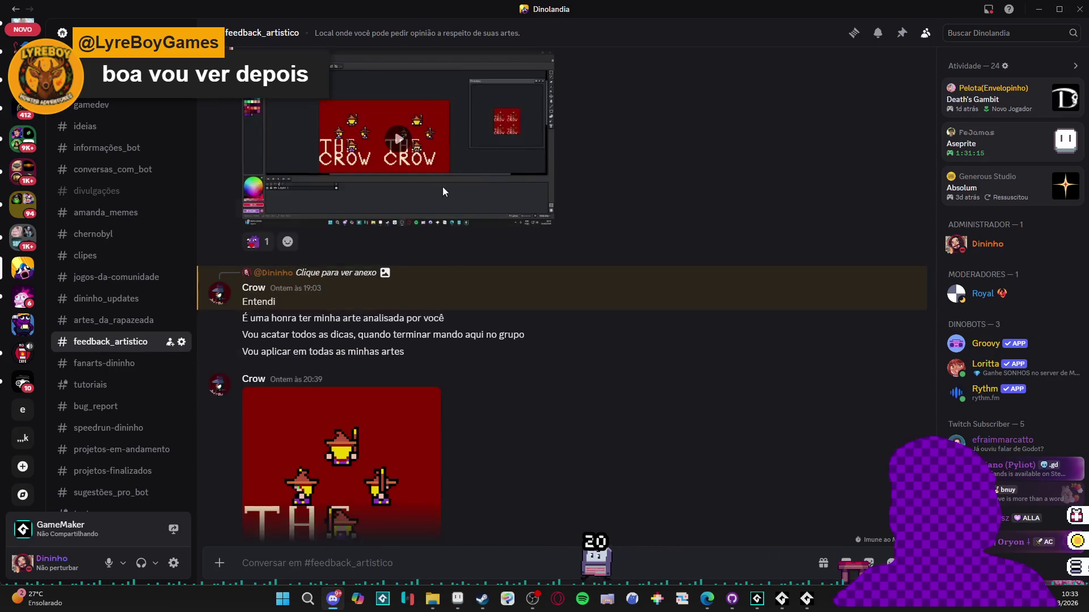
scroll(413, 272, up, 1)
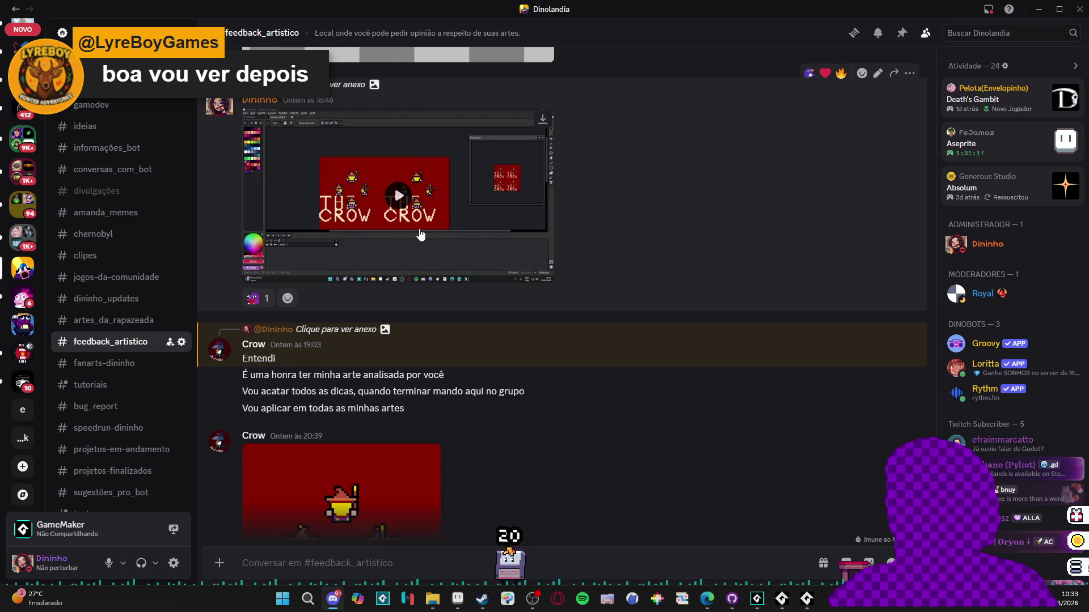
scroll(368, 284, down, 3)
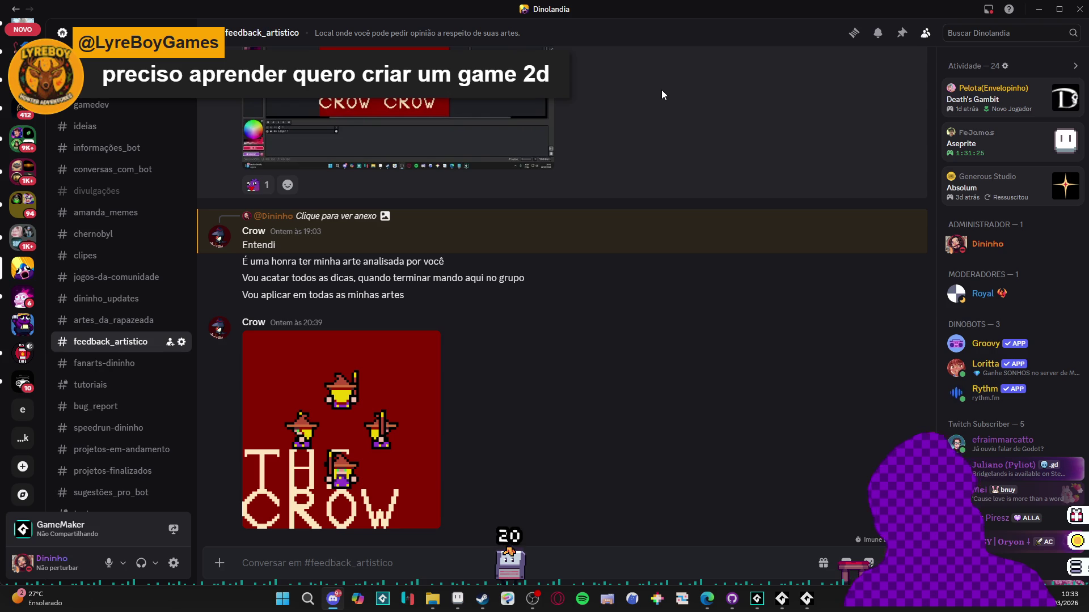
key(alt+Tab)
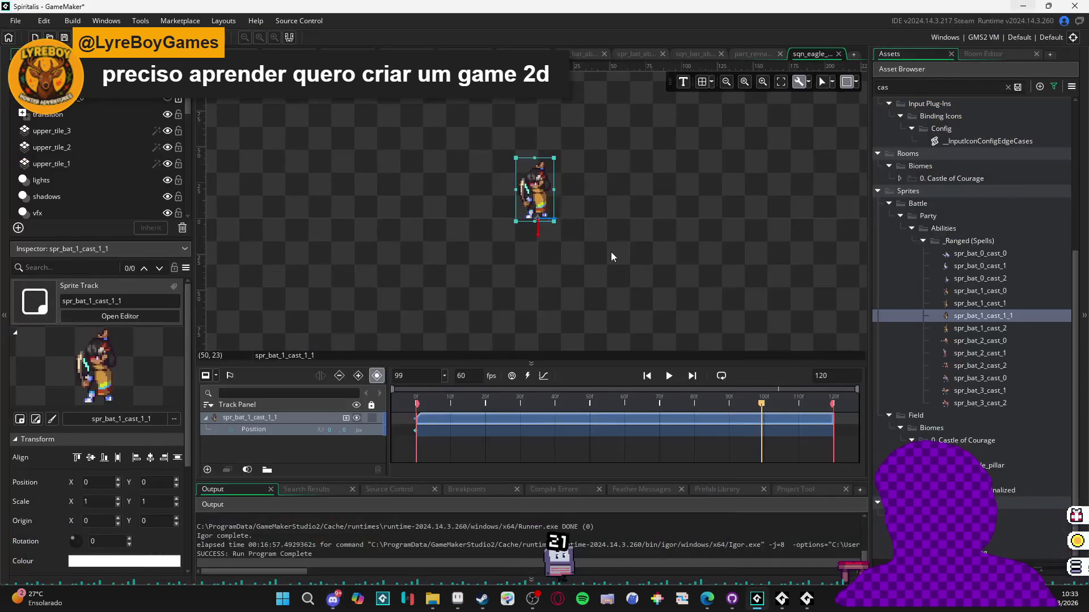
- Remove the 'cas' asset filter, recentre the canvas and replay the sqn_eagle_eyes preview
scroll(570, 187, up, 3)
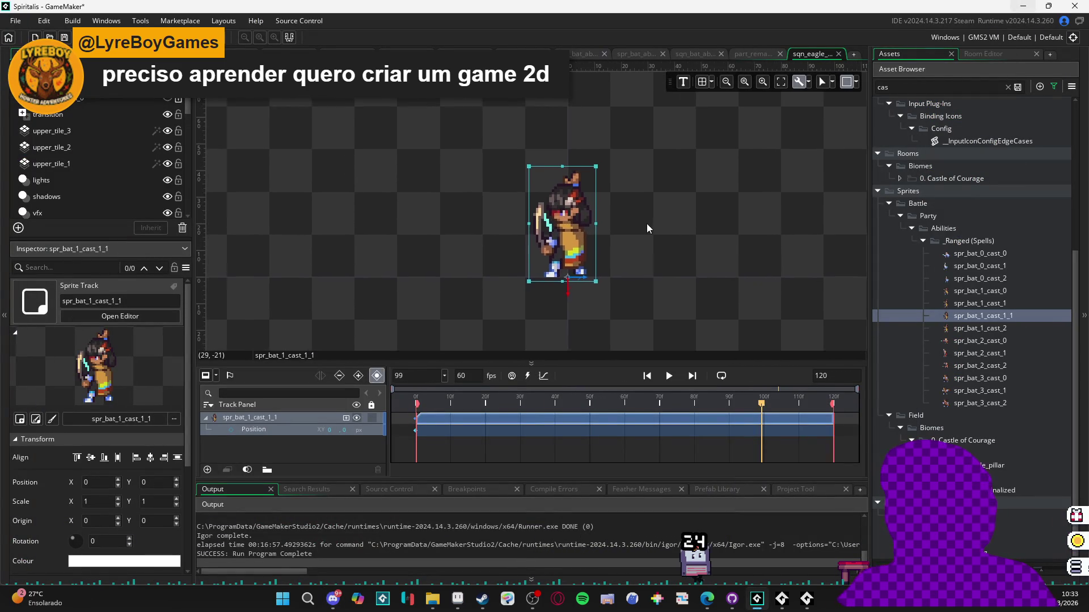
scroll(647, 224, down, 2)
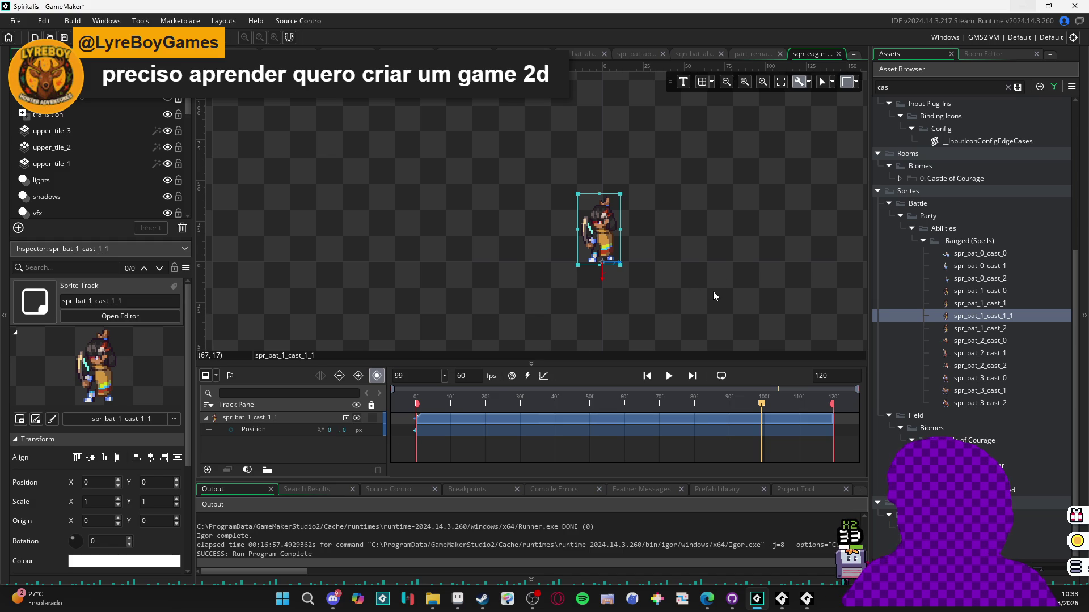
click(1007, 88)
click(652, 271)
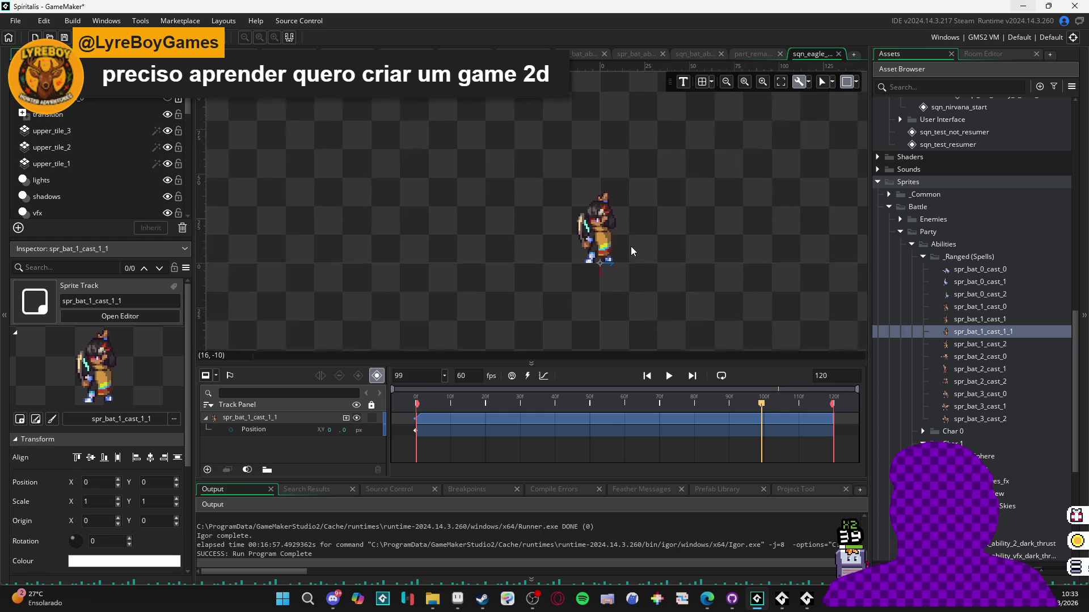
mouse_move(633, 252)
mouse_down()
mouse_move(589, 265)
mouse_move(626, 272)
mouse_move(602, 330)
mouse_up()
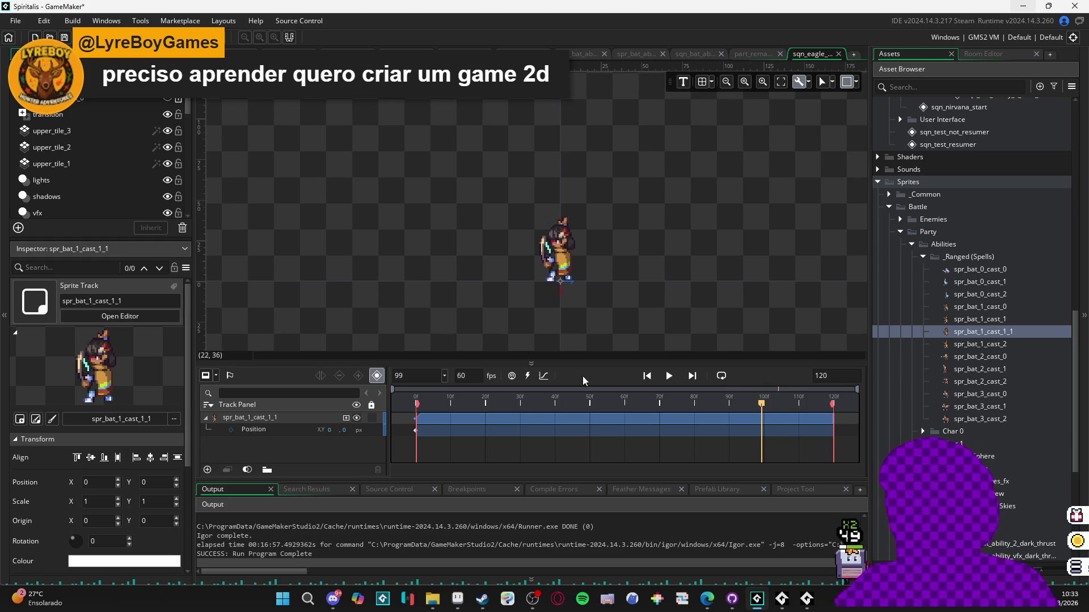
key(space)
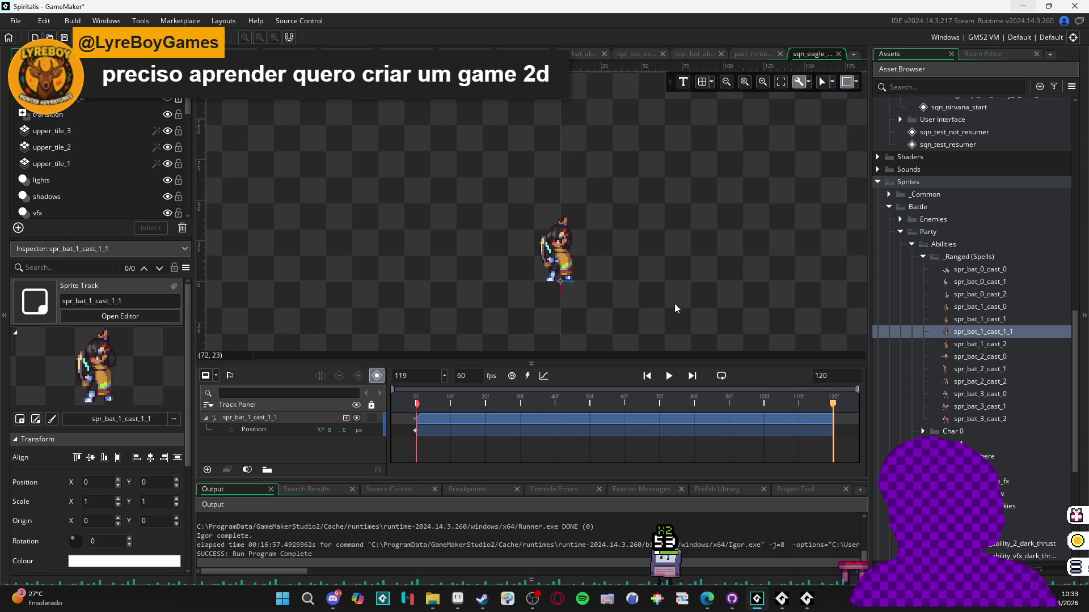
scroll(618, 291, up, 3)
click(964, 87)
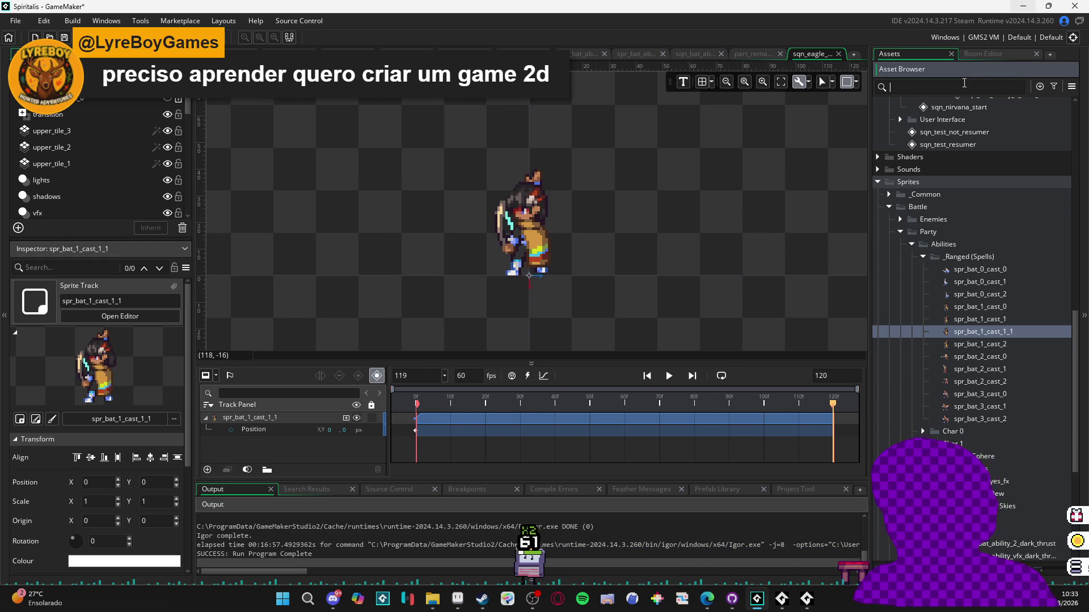
- Search 'eagle' and add the eagle_eyes_fx sprite to the sequence as a track
text(eagle)
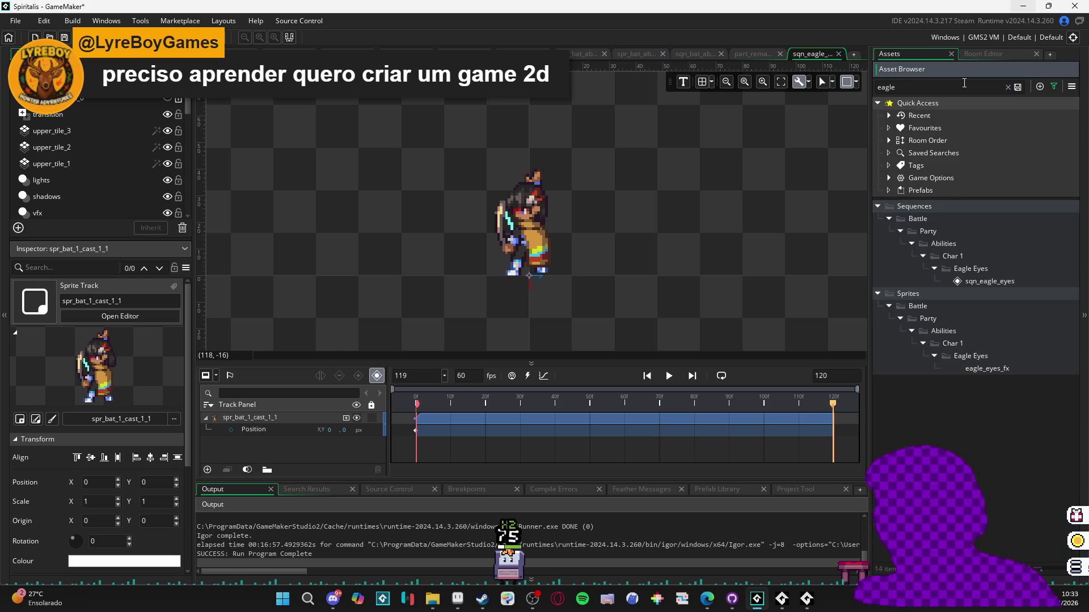
click(1012, 372)
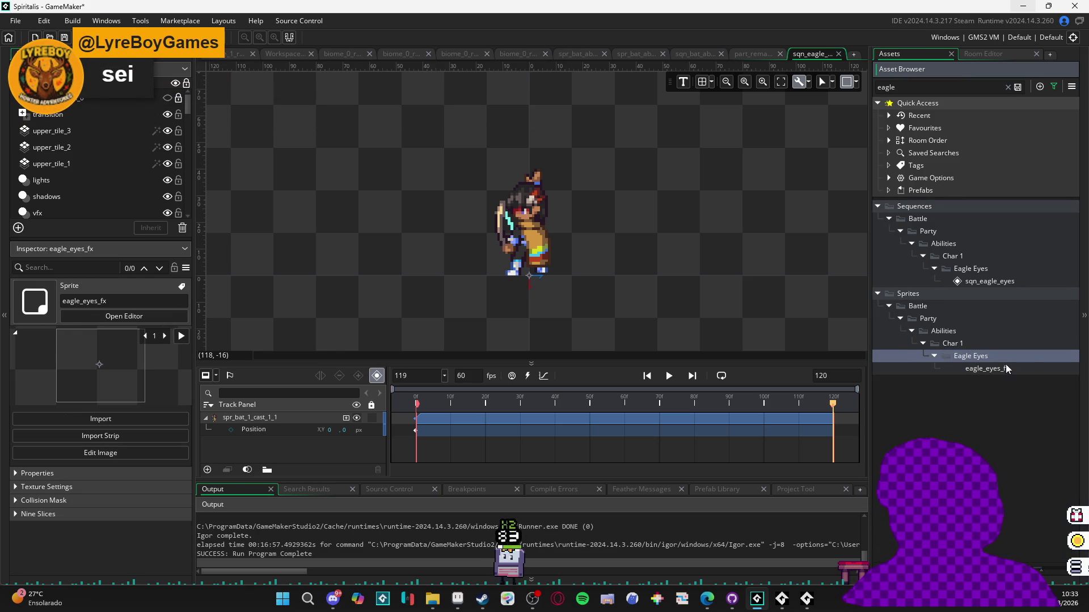
mouse_move(1025, 372)
mouse_down()
mouse_move(510, 117)
mouse_move(552, 117)
mouse_move(583, 149)
mouse_up()
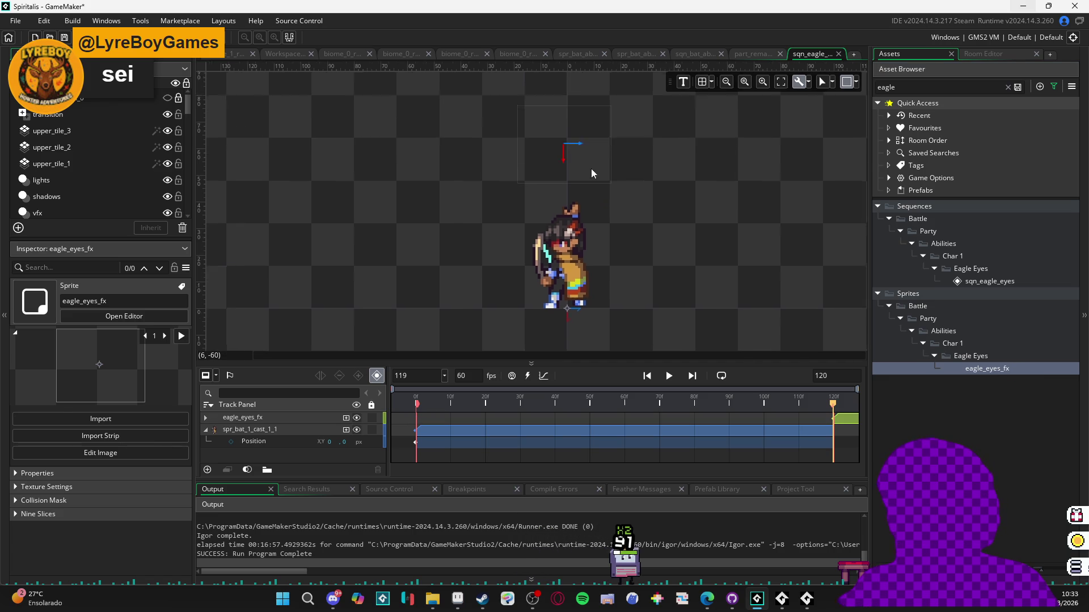
click(607, 229)
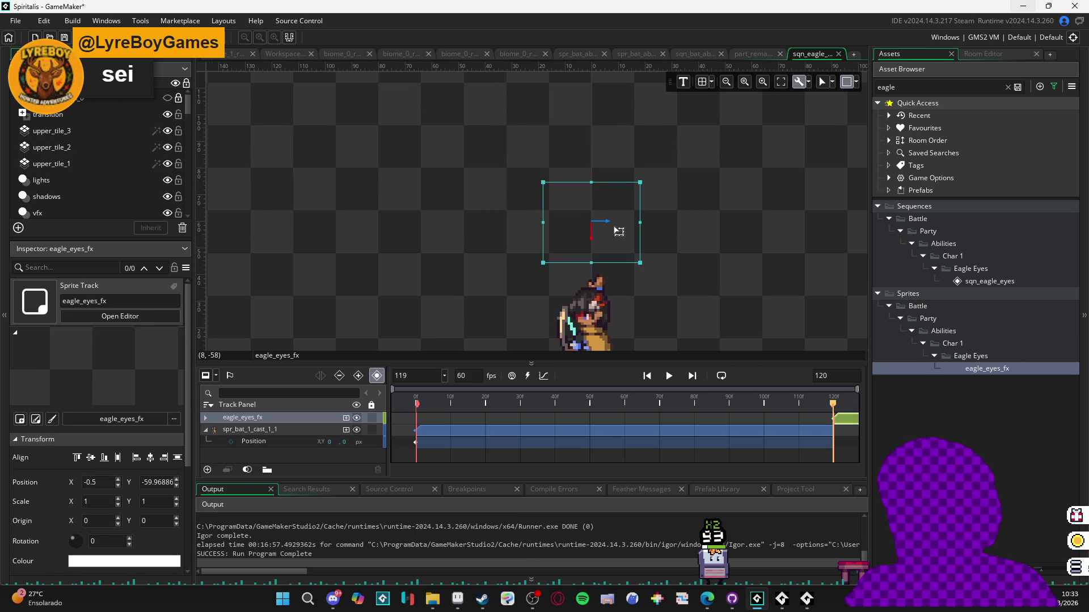
- Move the eagle_eyes_fx clip to start at frame 0 and extend it to frame 120
scroll(615, 306, down, 1)
mouse_move(854, 426)
mouse_down()
mouse_move(417, 421)
mouse_move(430, 419)
mouse_up()
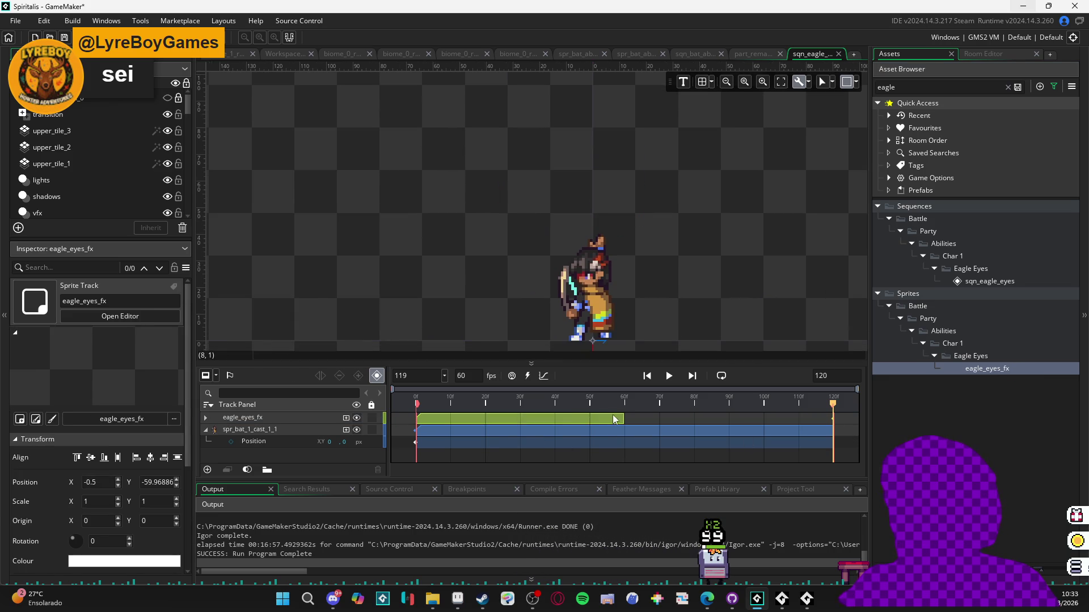
drag(624, 419, 834, 418)
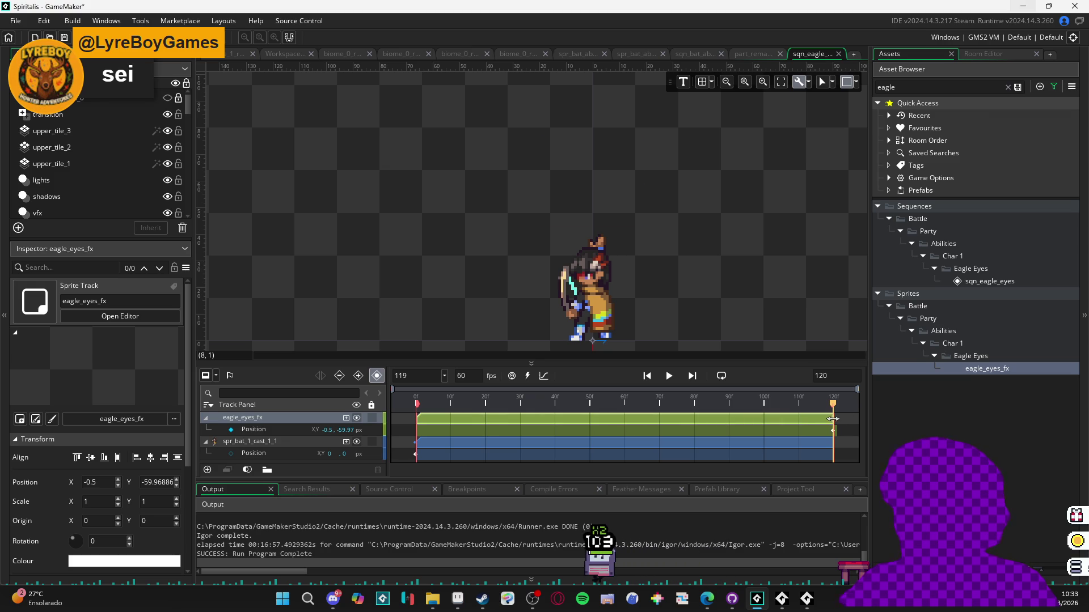
click(834, 430)
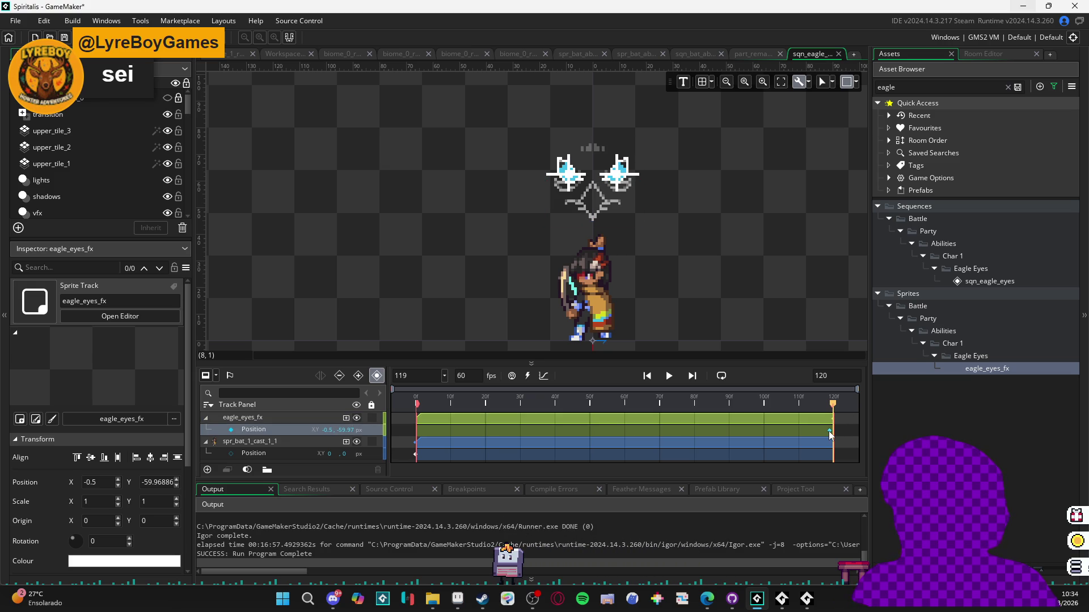
mouse_move(808, 400)
mouse_down()
mouse_move(558, 402)
mouse_move(407, 386)
mouse_move(465, 385)
mouse_move(442, 385)
mouse_up()
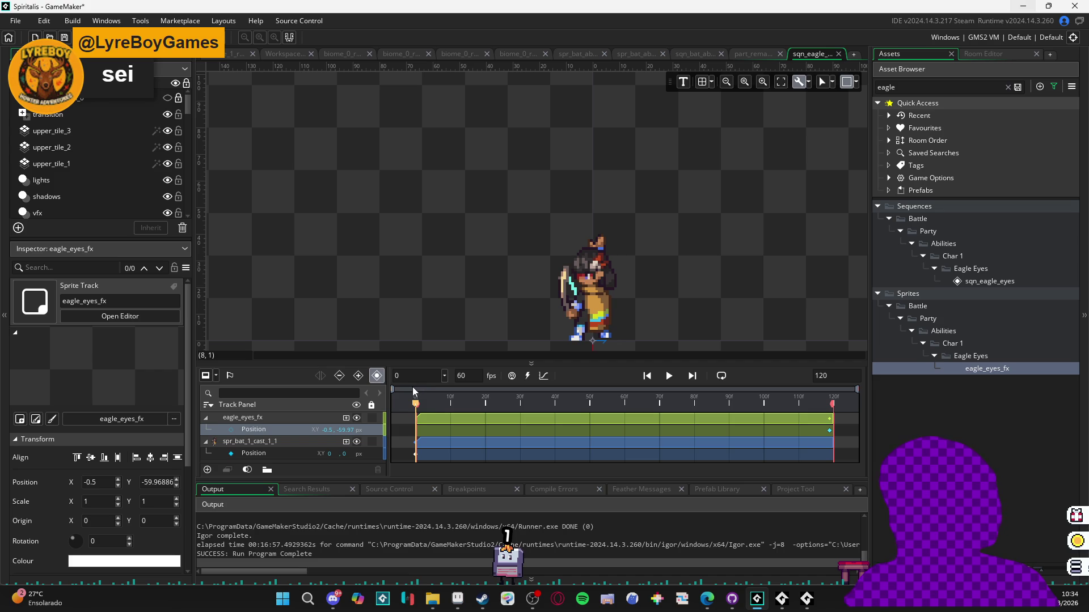
- Play and scrub the sequence to check the eyes around frames 14–15, then list eagle_eyes_fx's addable properties
click(464, 391)
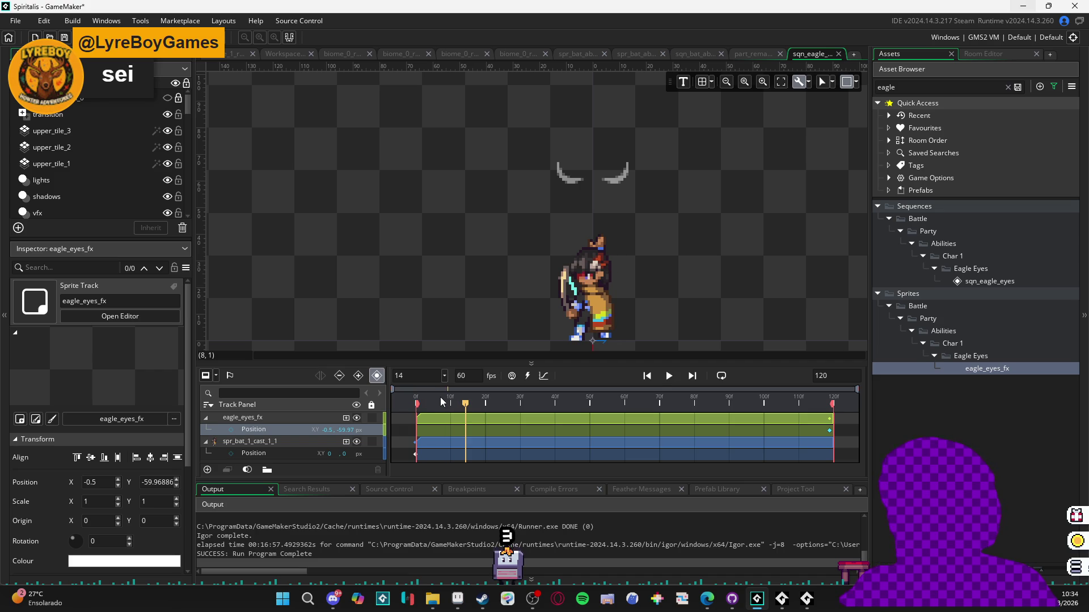
key(space)
key(space)
key(space)
key(space)
drag(468, 400, 388, 403)
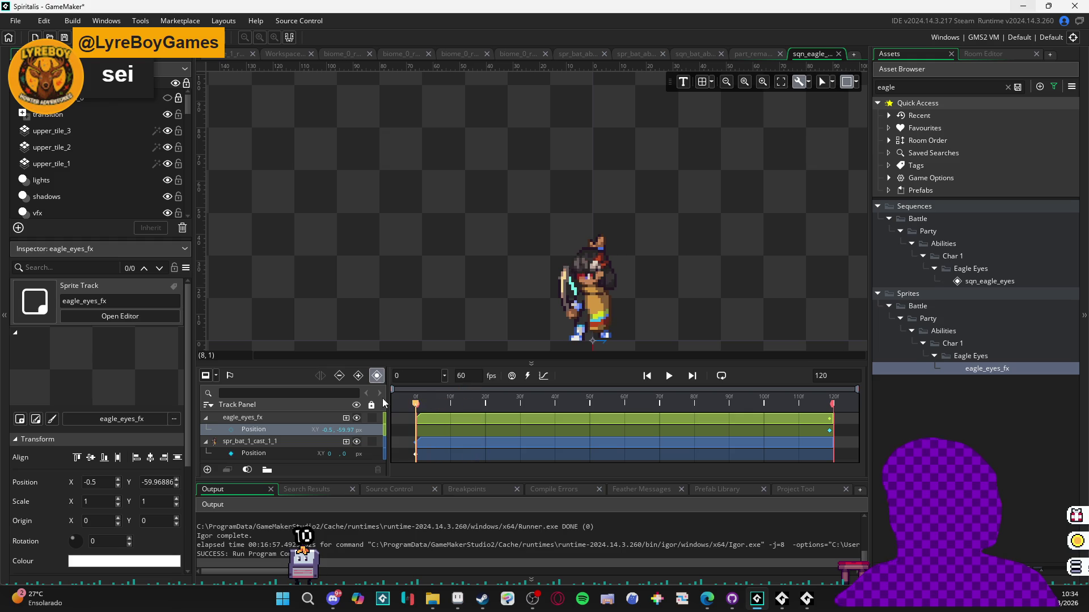
key(space)
key(space)
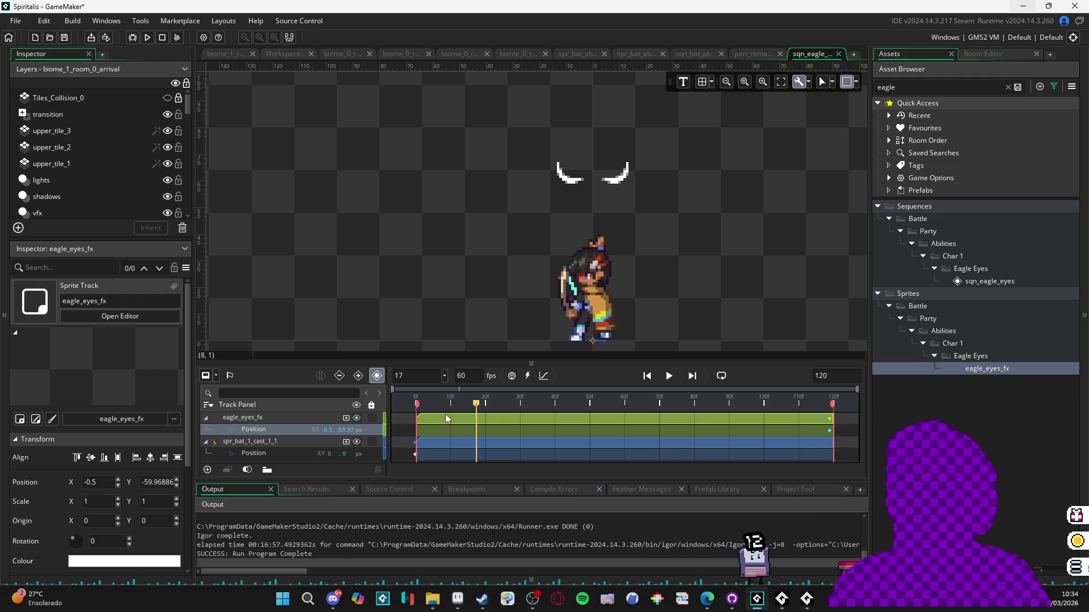
click(444, 418)
key(space)
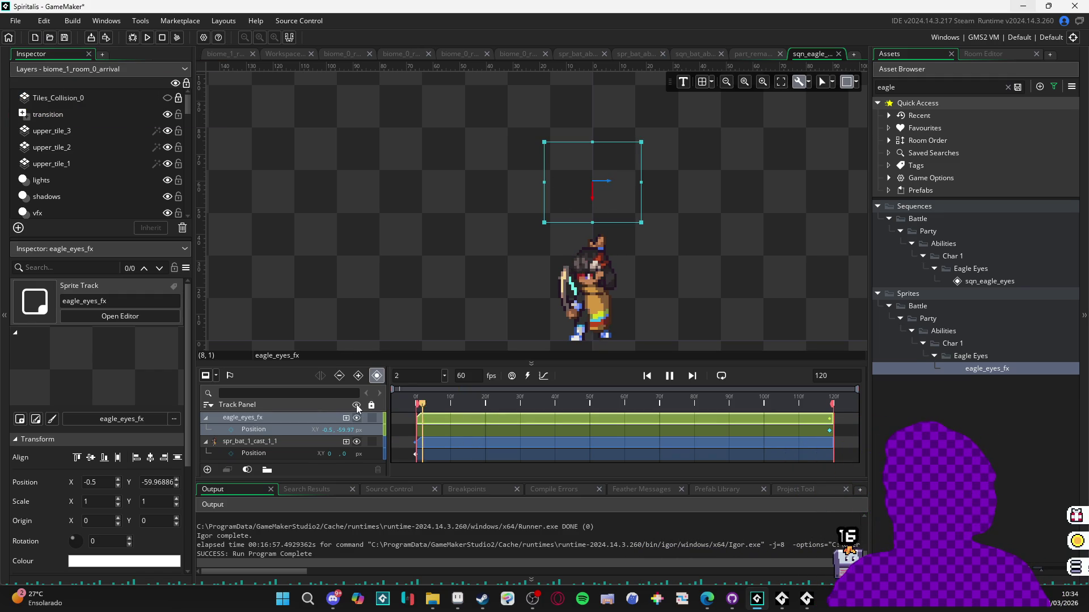
key(space)
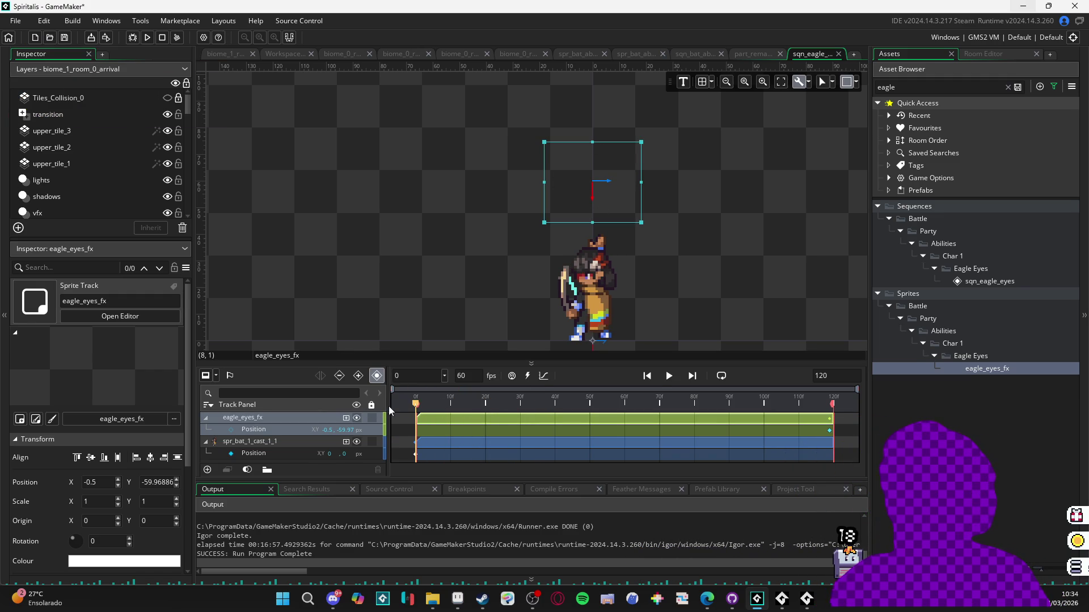
drag(454, 411, 469, 414)
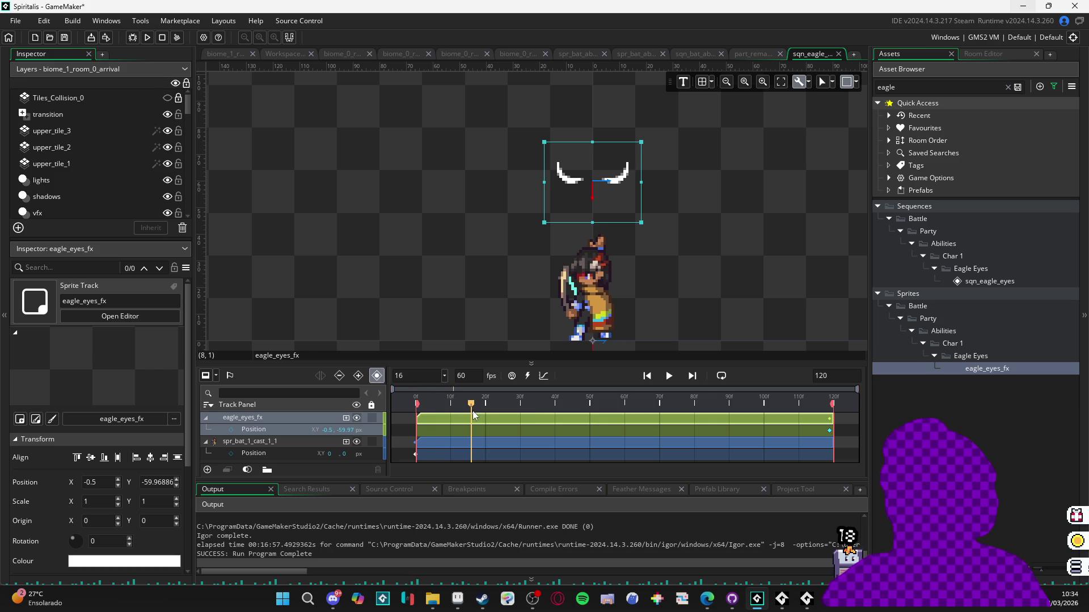
key(Home)
click(346, 418)
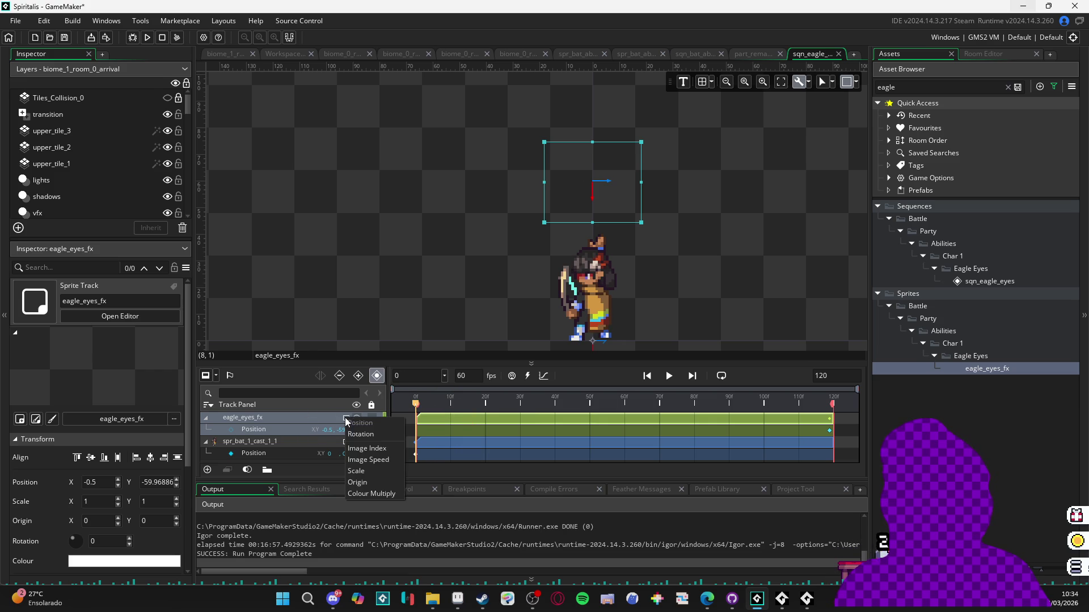
drag(347, 361, 347, 284)
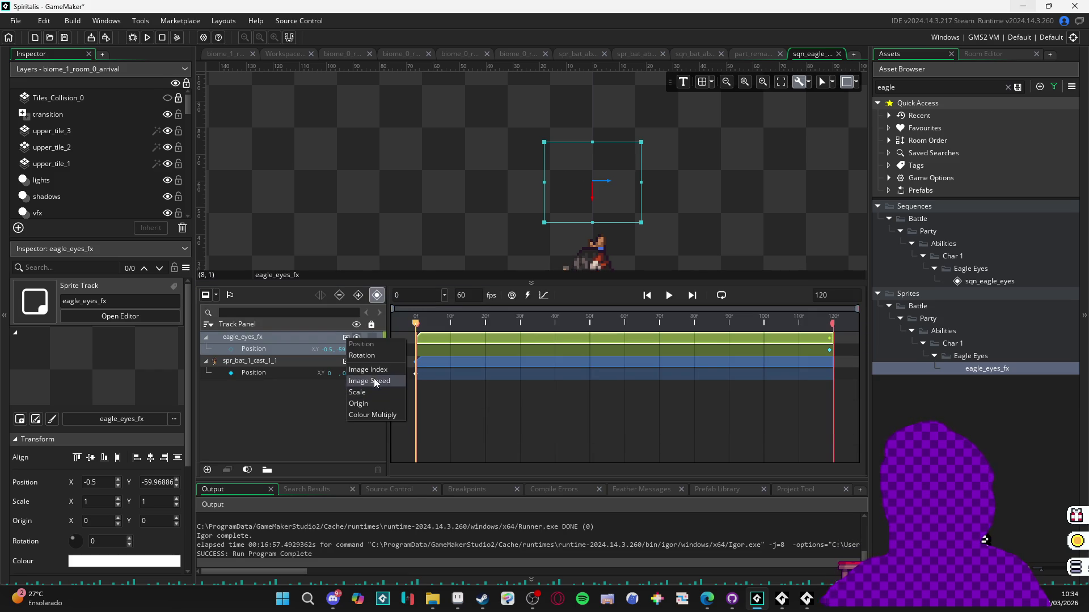
click(389, 368)
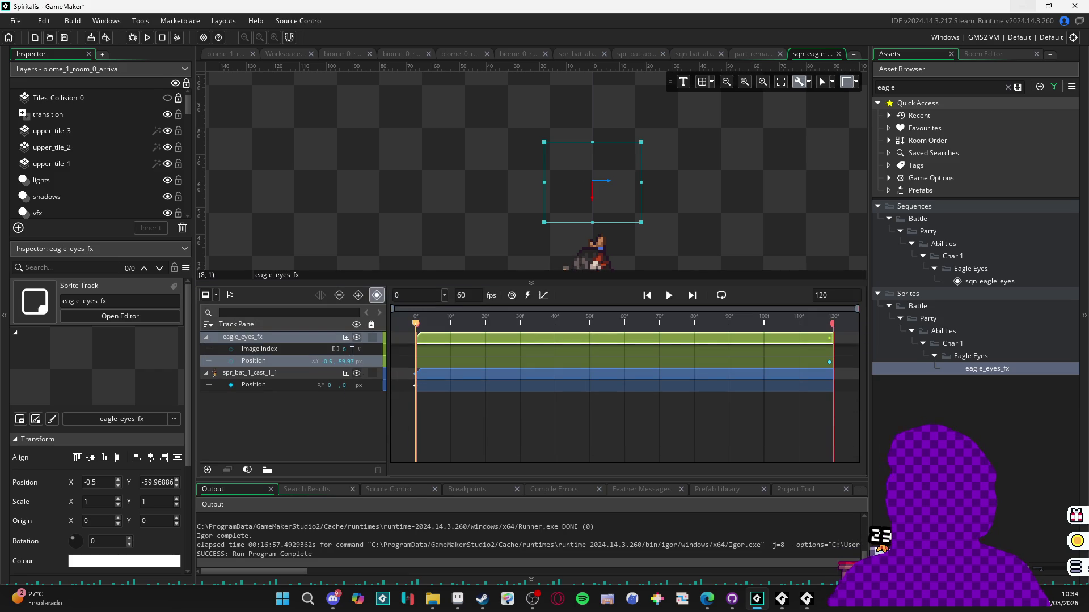
click(237, 351)
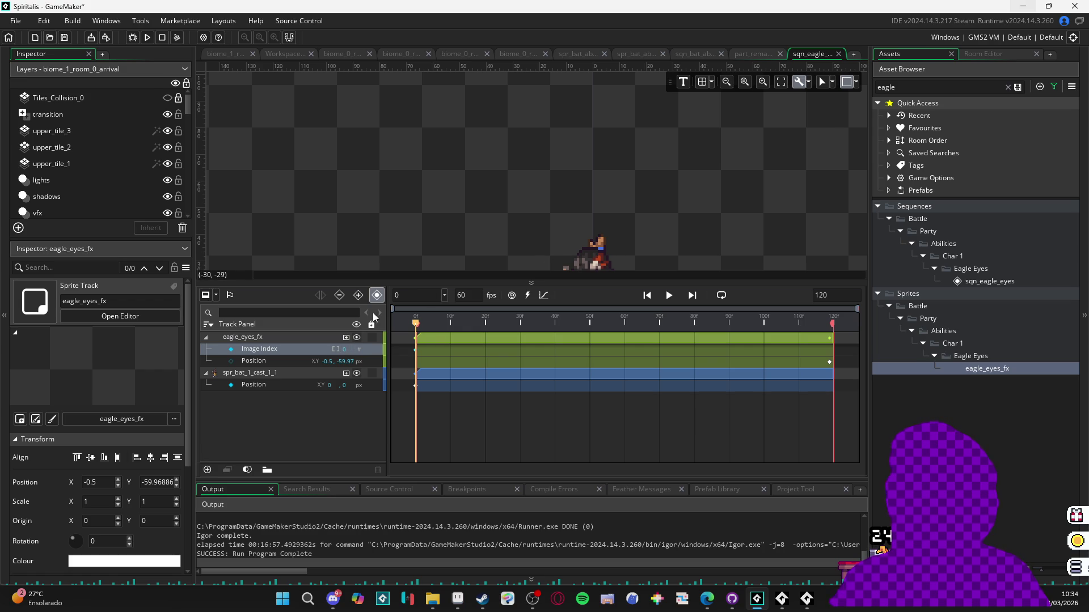
key(space)
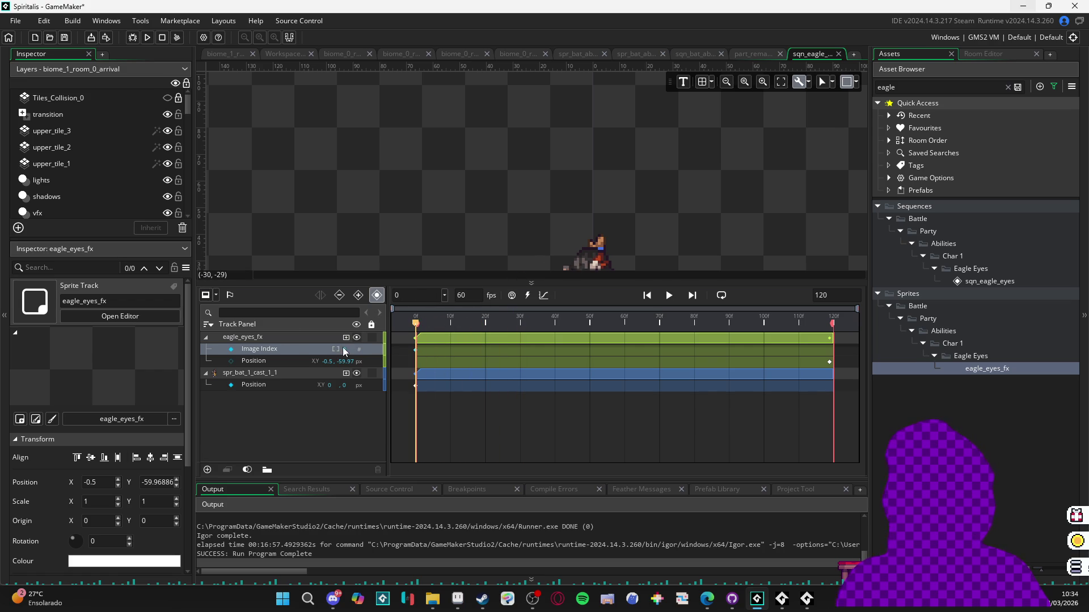
click(344, 349)
key(Return)
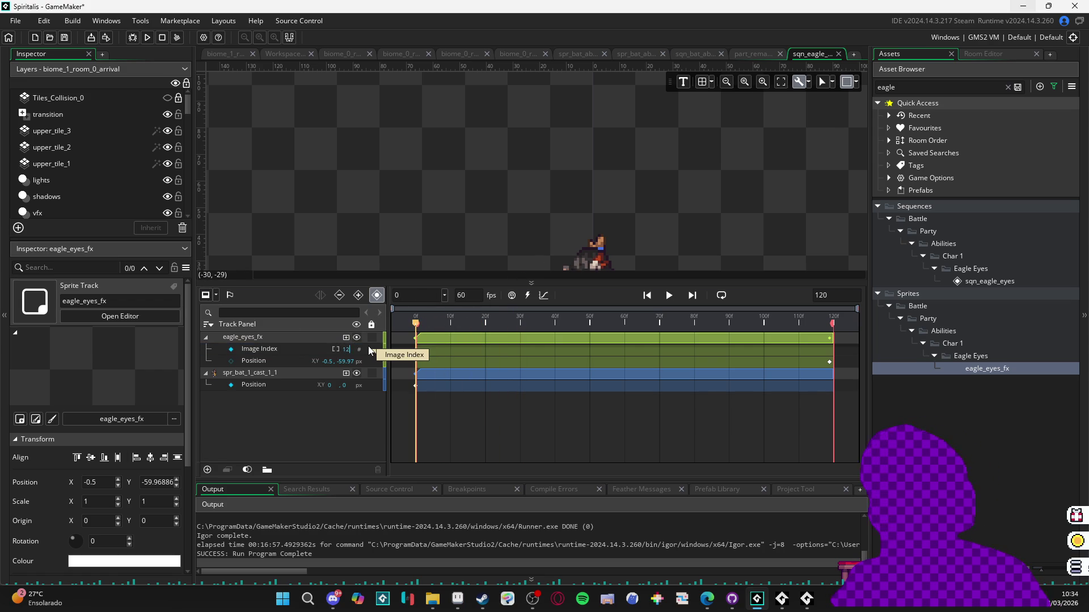
text(00)
key(Return)
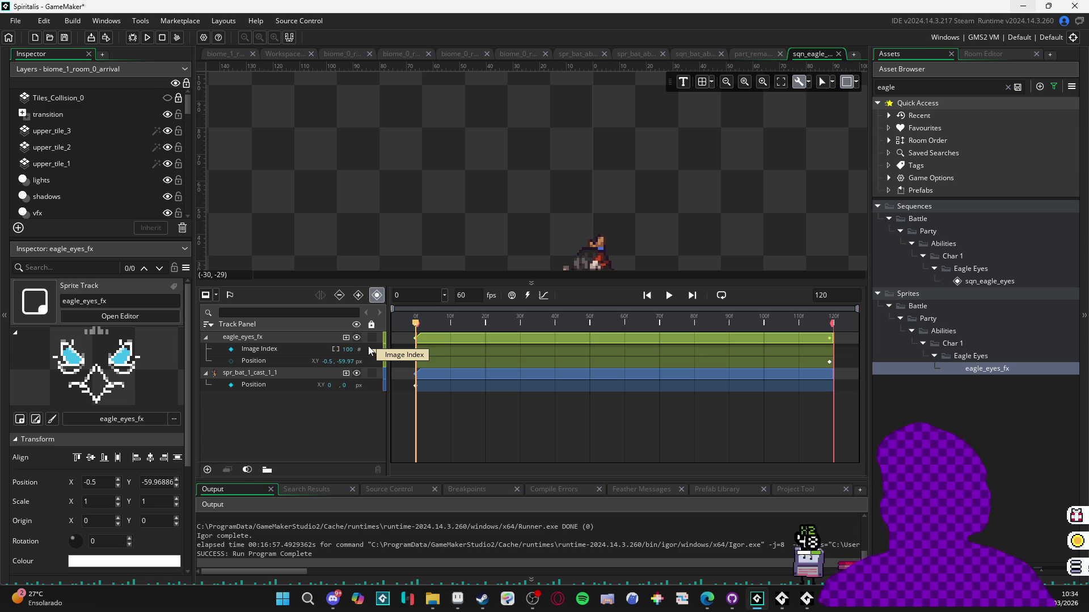
click(670, 296)
click(670, 296)
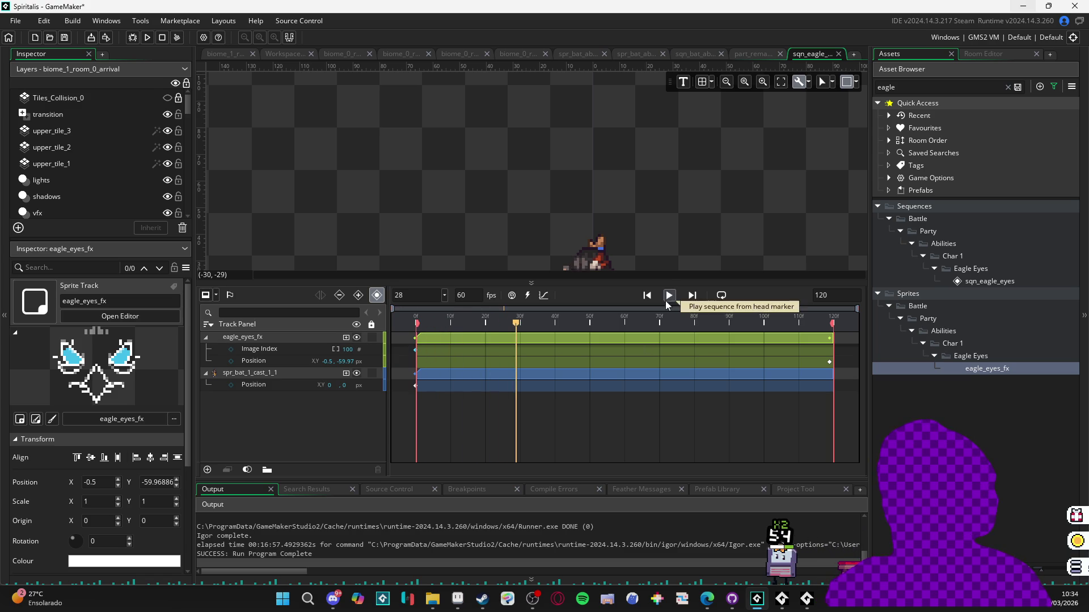
scroll(602, 249, down, 1)
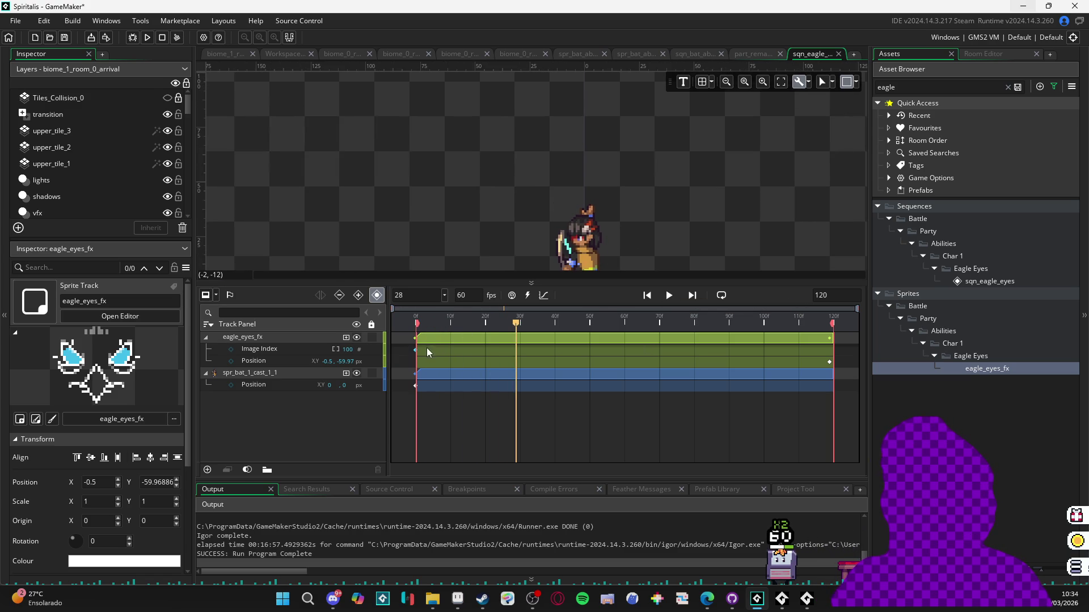
click(326, 338)
key(space)
key(space)
key(space)
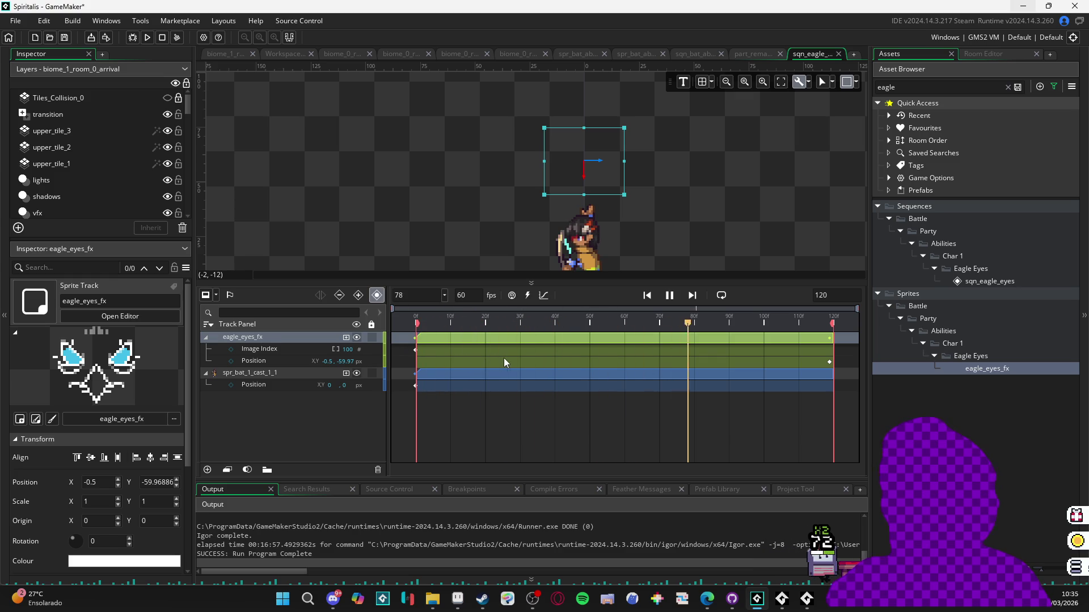
key(space)
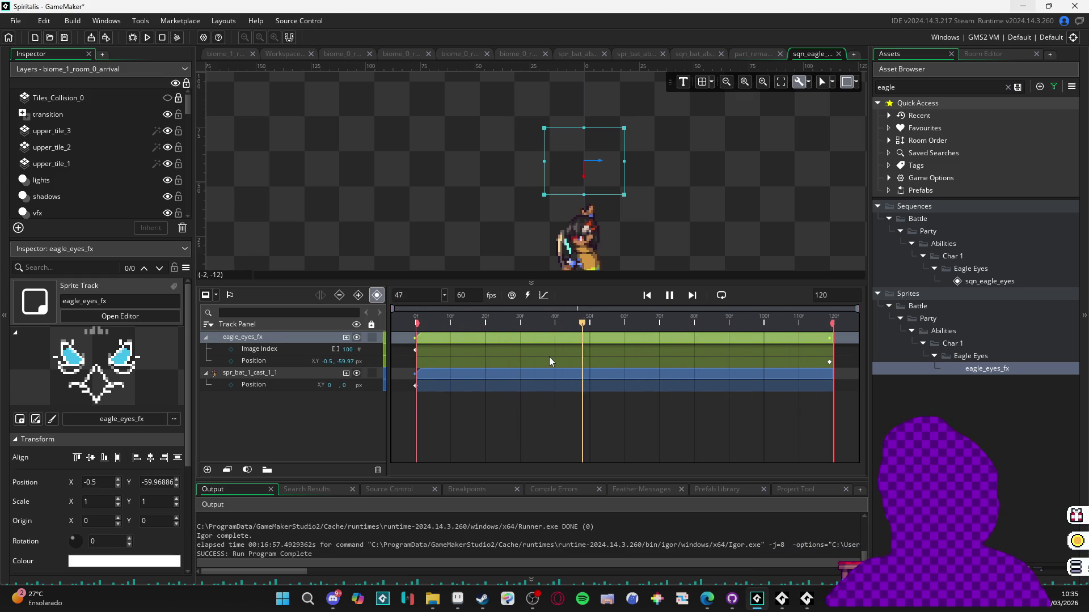
key(space)
click(318, 349)
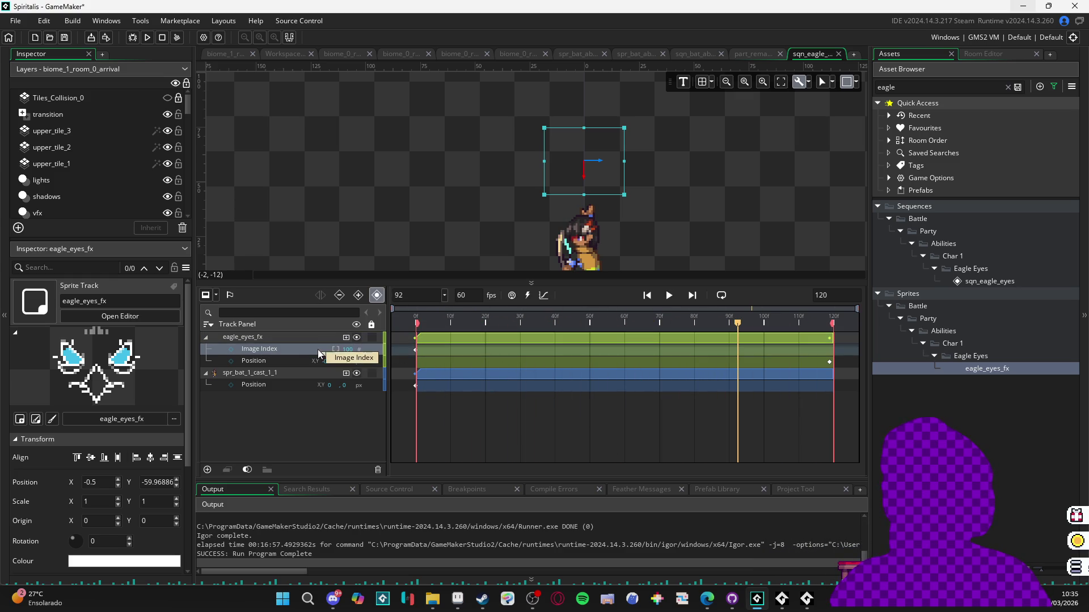
key(Delete)
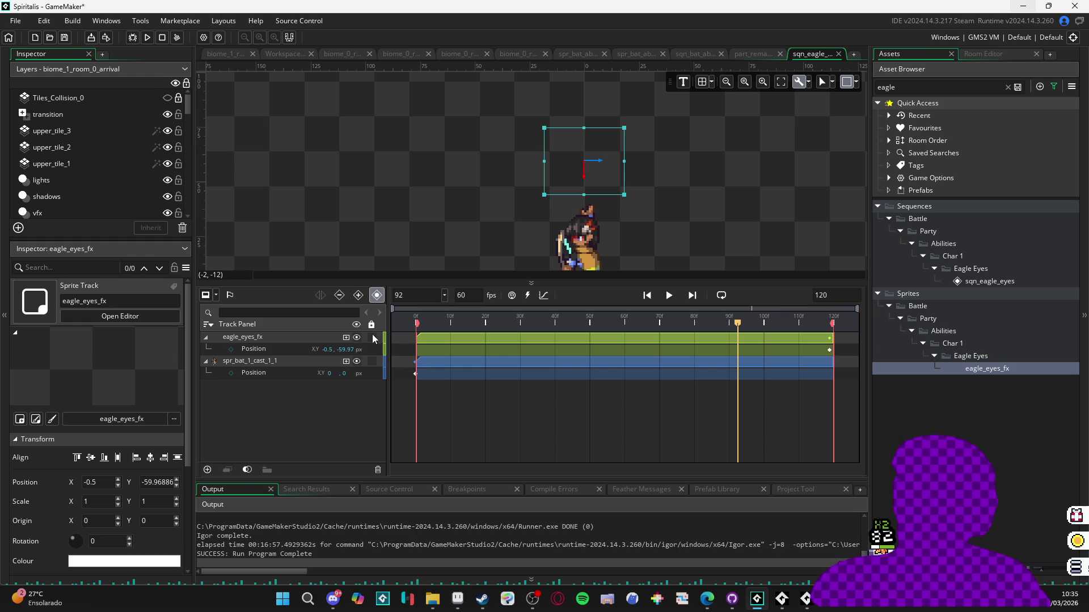
- Add an Image Speed track to eagle_eyes_fx, keyed at frame 0 and set to 0% at frame 17
click(346, 338)
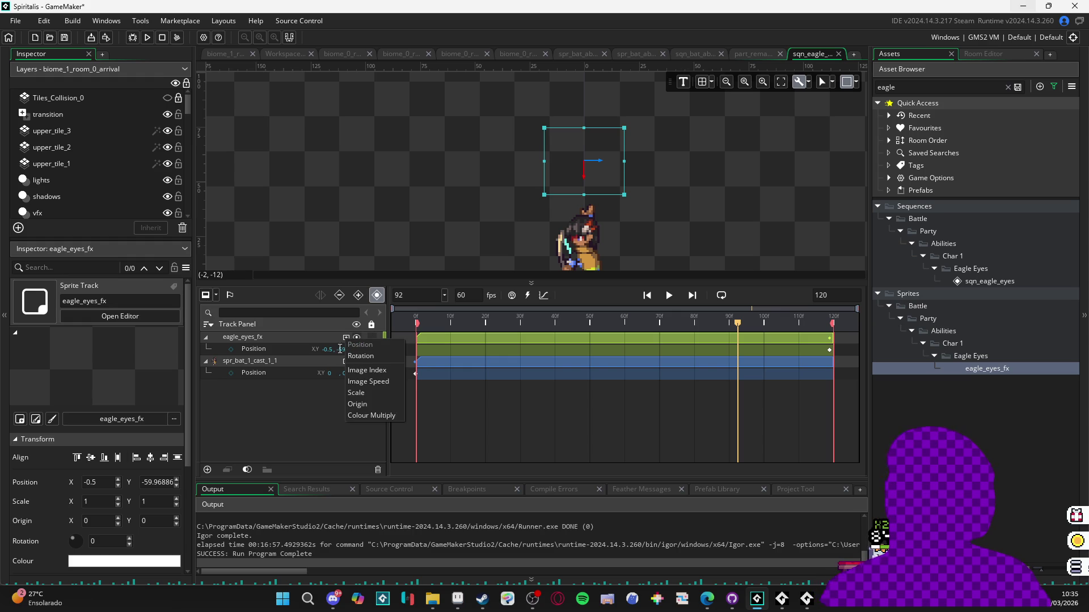
click(389, 381)
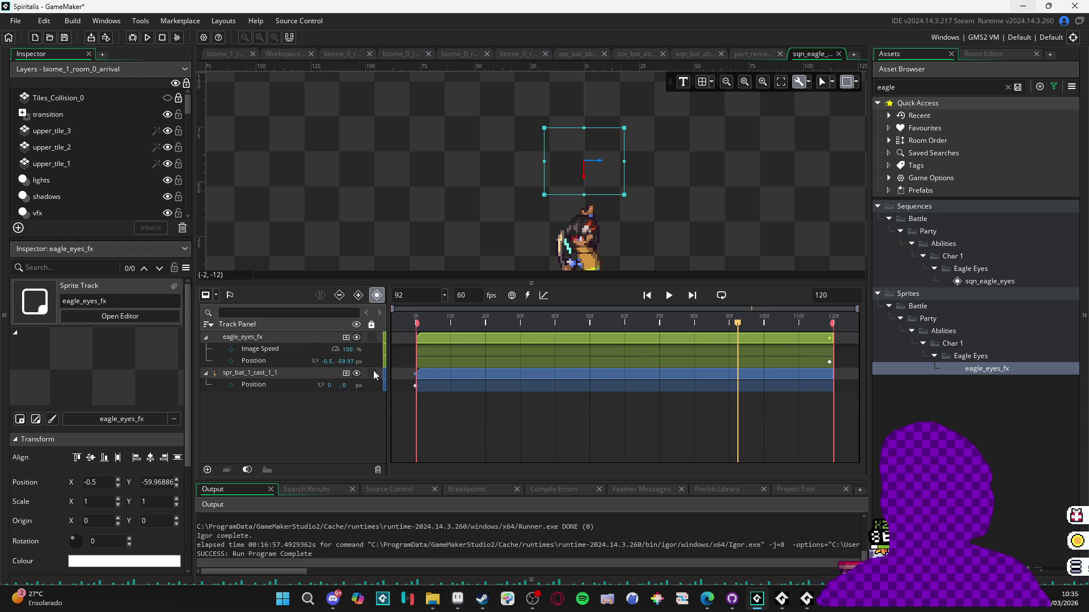
click(281, 348)
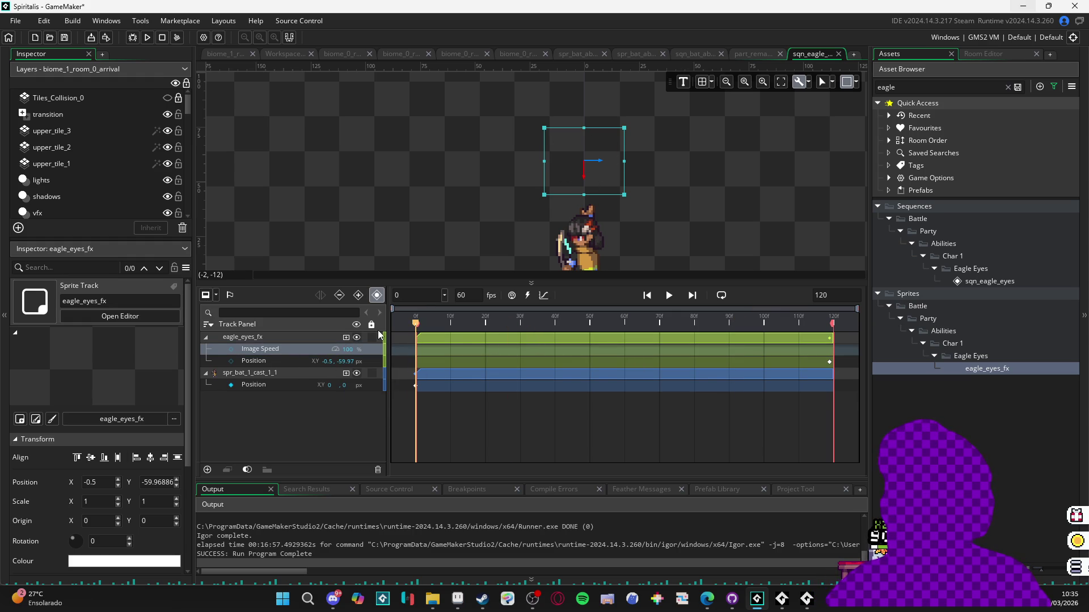
click(230, 350)
mouse_move(425, 322)
mouse_down()
mouse_move(487, 319)
mouse_move(456, 328)
mouse_move(474, 326)
mouse_up()
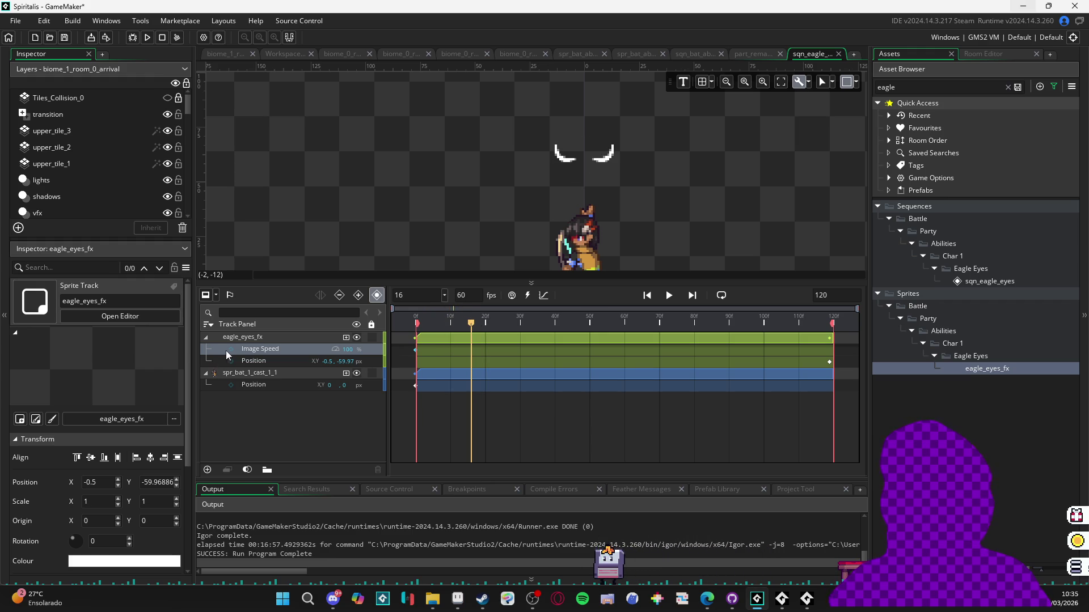
drag(470, 324, 476, 324)
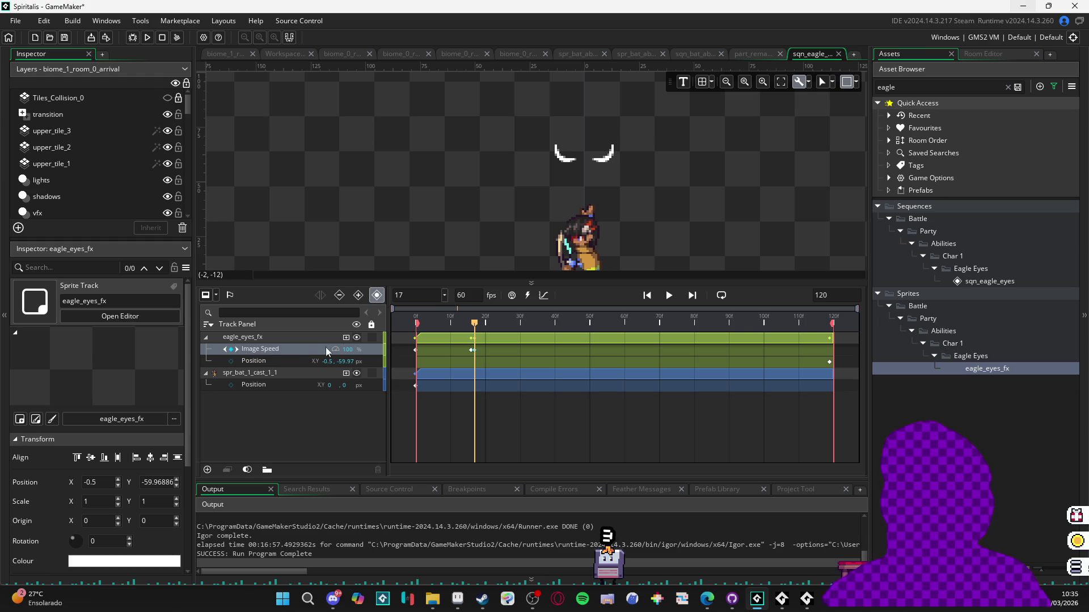
text(0)
key(Return)
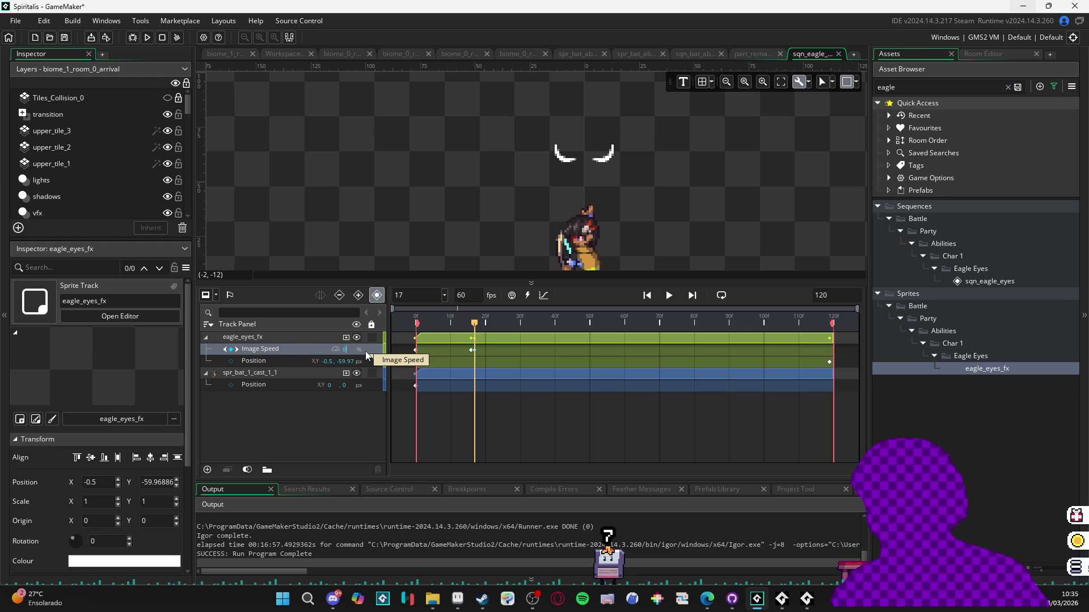
- Add another Image Speed keyframe at frame 33 and shift it to frame 34
drag(432, 324, 498, 323)
key(space)
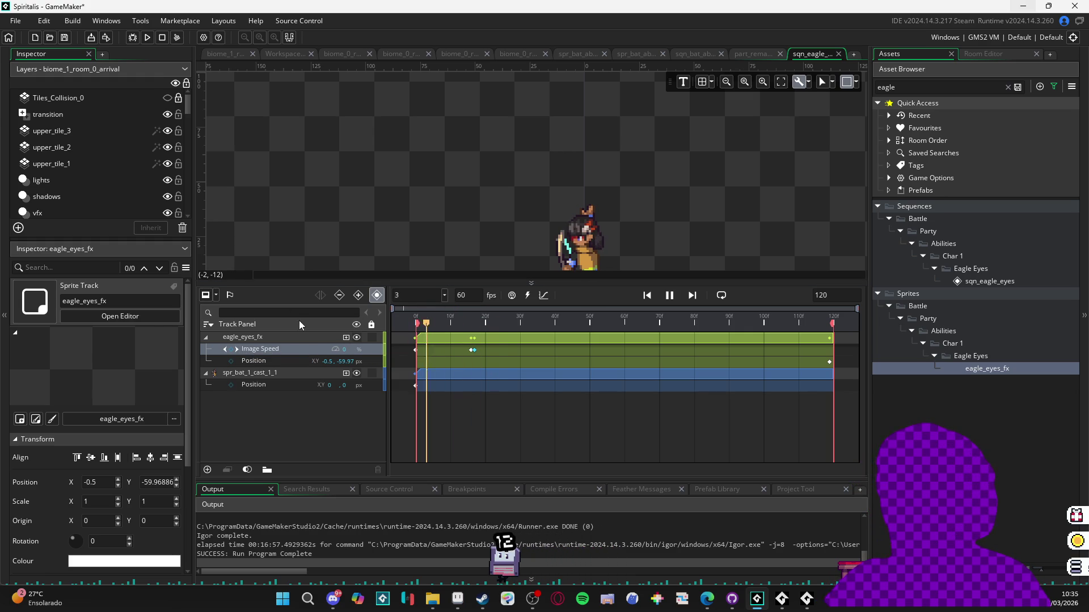
click(437, 327)
key(space)
click(231, 350)
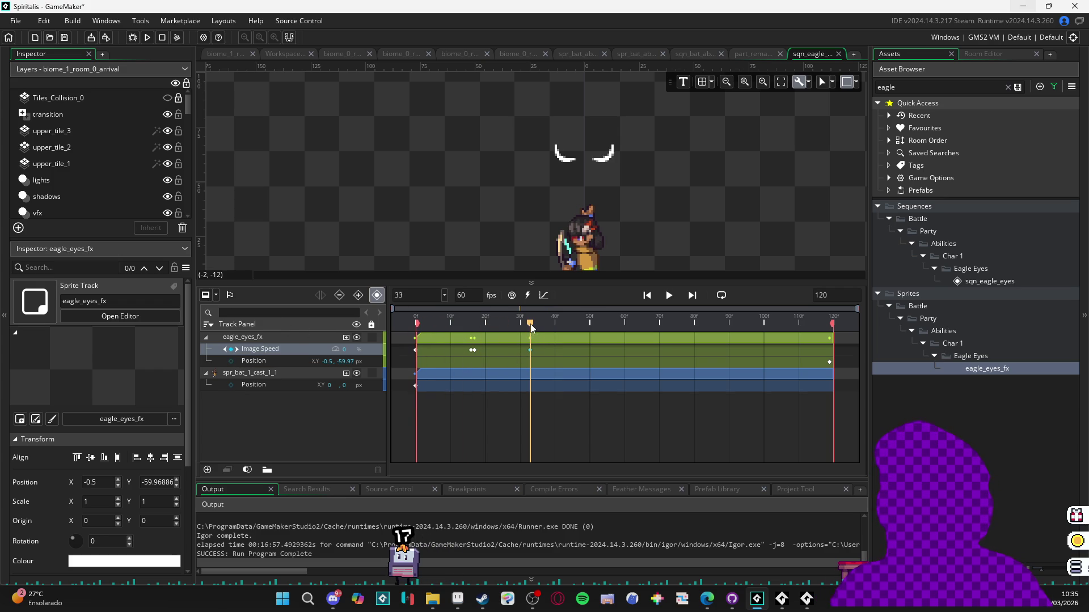
drag(530, 328, 534, 328)
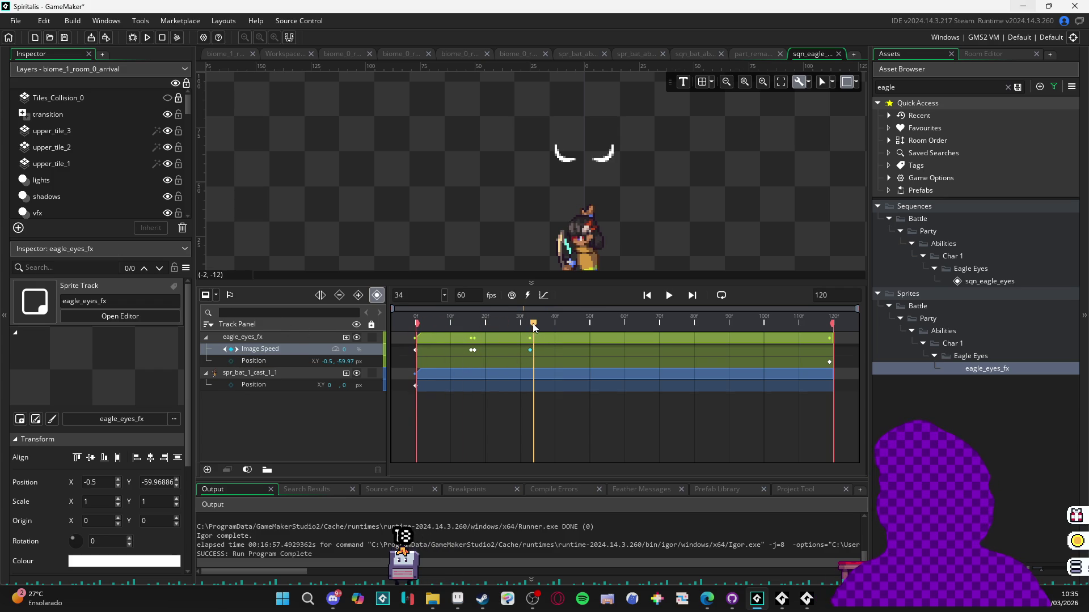
click(232, 351)
click(531, 327)
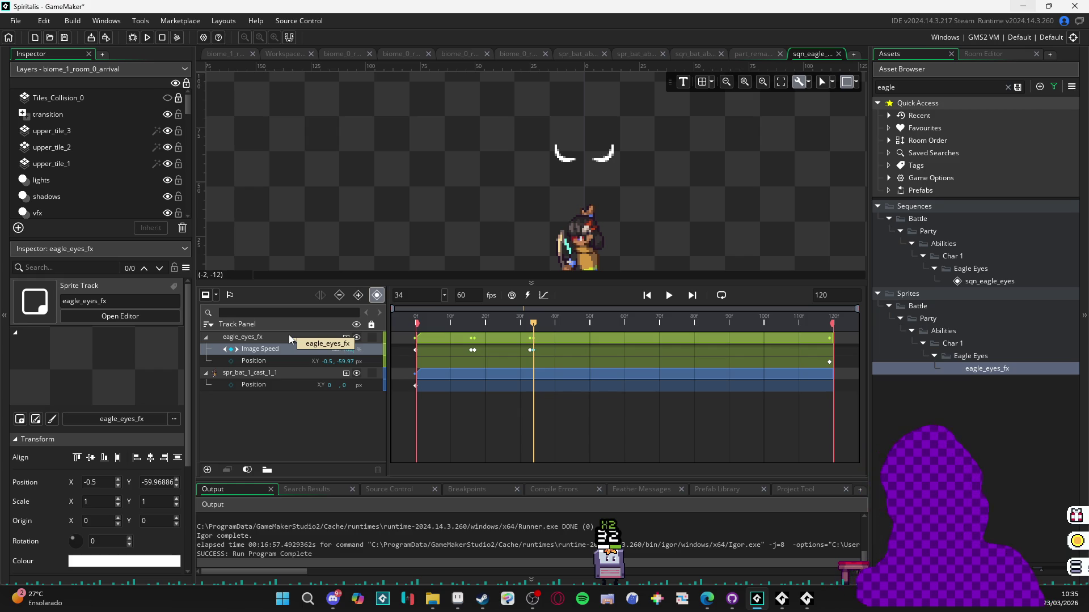
key(Return)
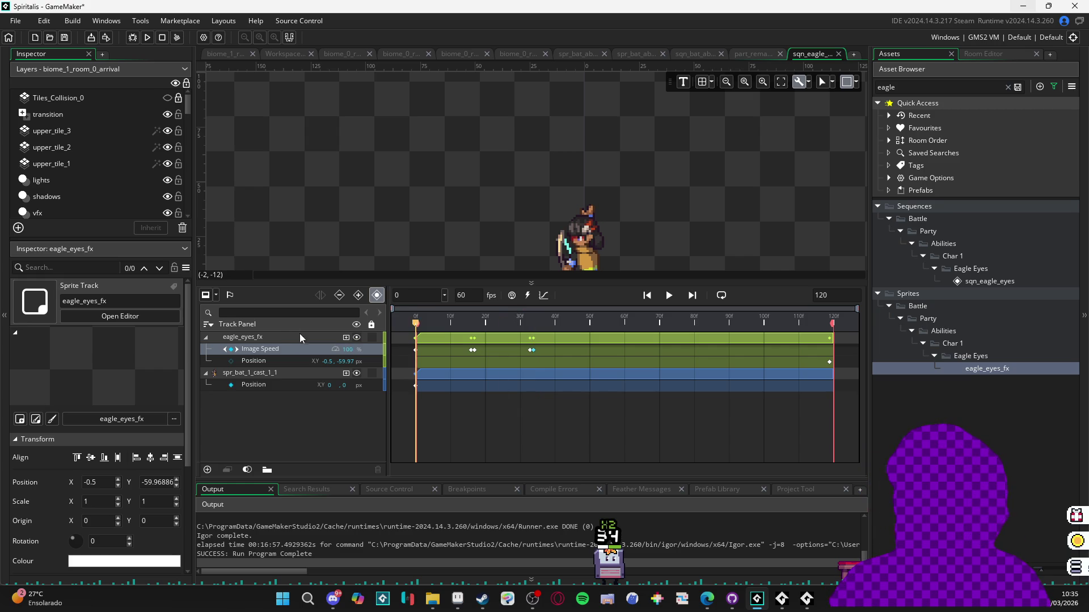
- Key Image Speed at frame 50 and set it to 0 at frame 51
mouse_move(533, 306)
mouse_down()
mouse_move(600, 305)
mouse_move(590, 305)
mouse_up()
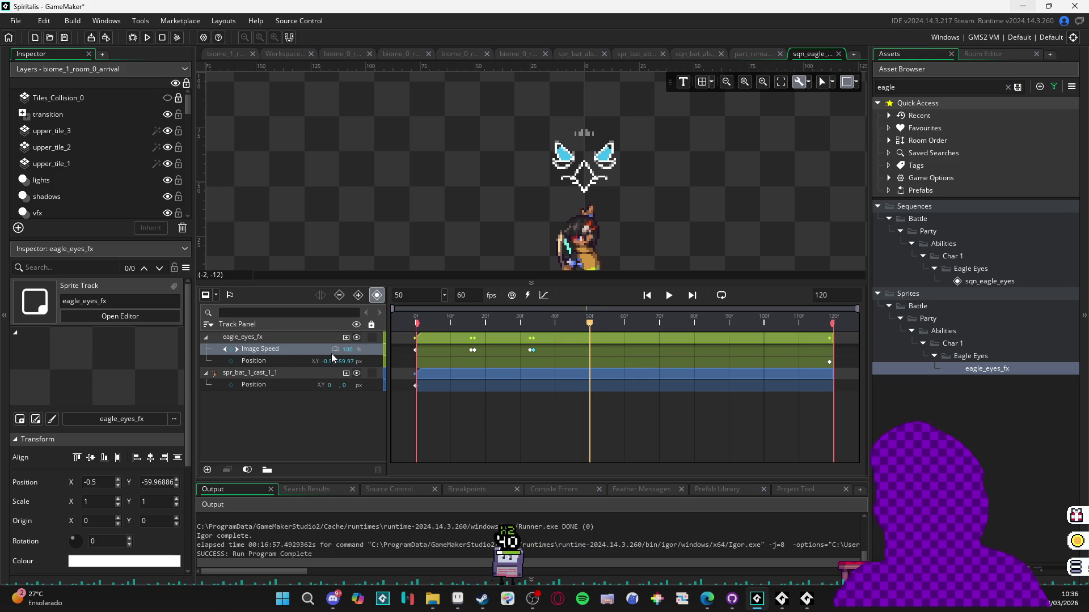
click(231, 349)
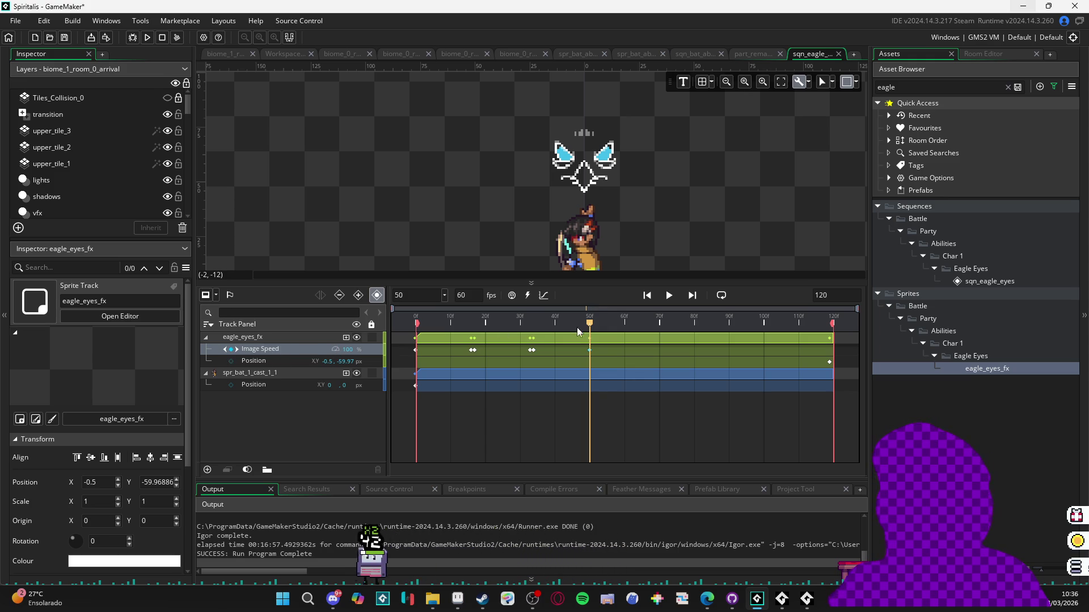
drag(589, 324, 591, 324)
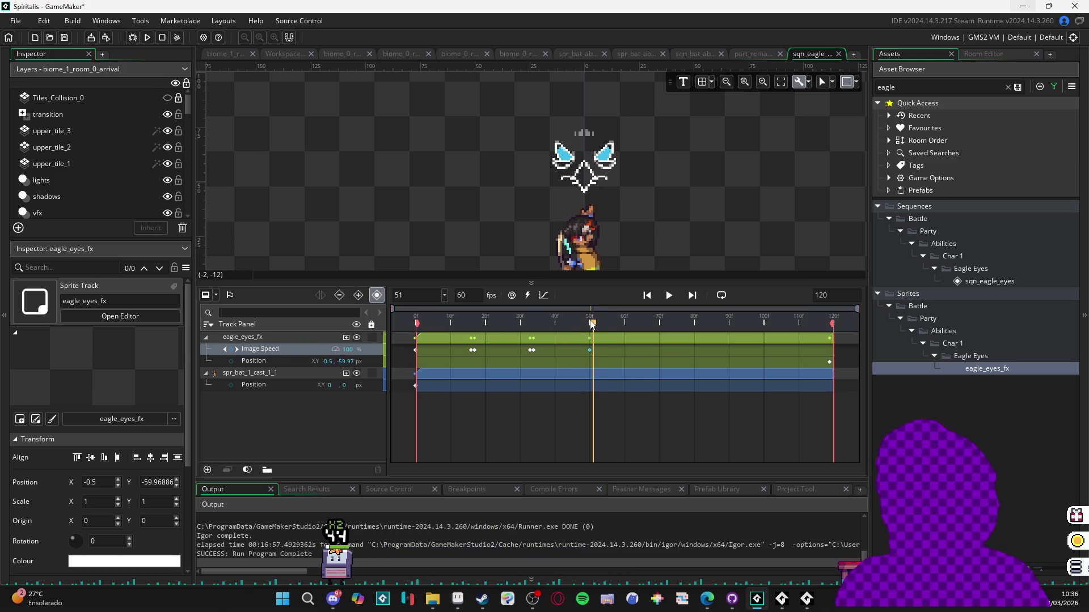
click(231, 349)
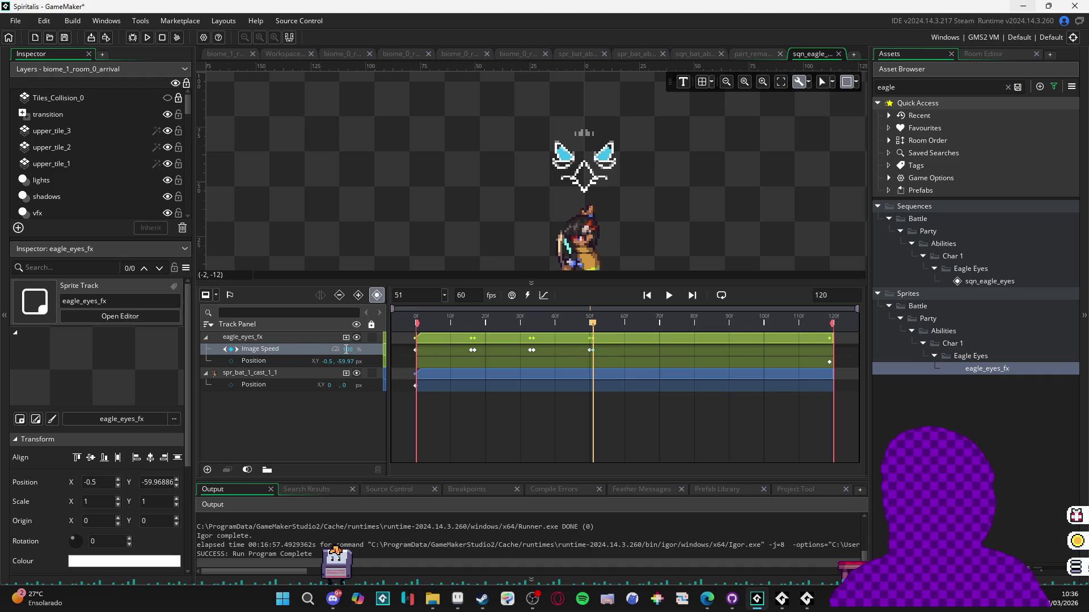
text(0)
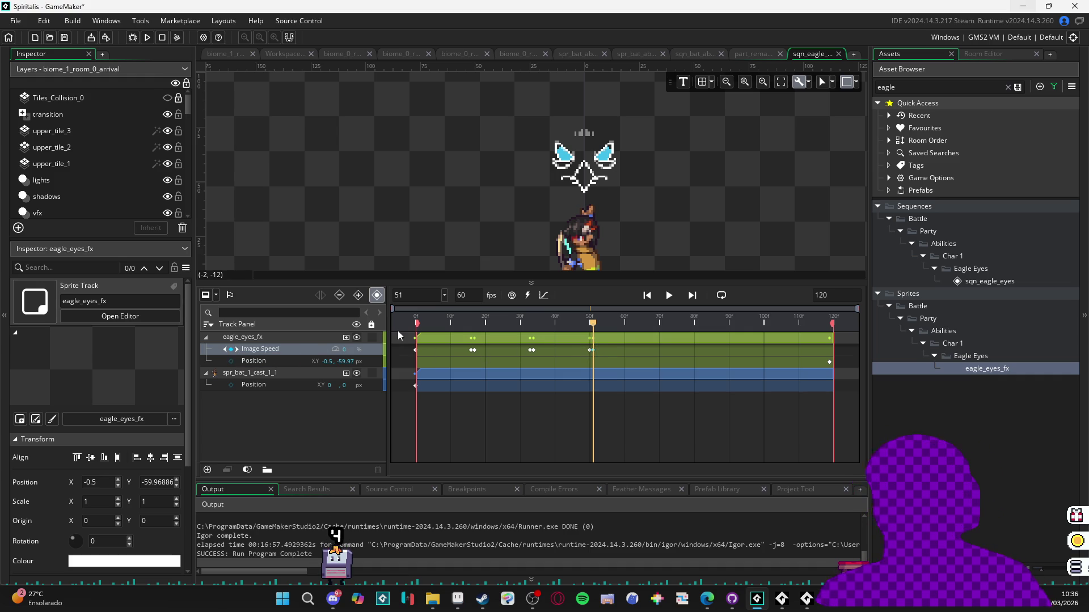
click(423, 324)
- Replay the sequence to check the frozen eyes, then switch to Aseprite
key(space)
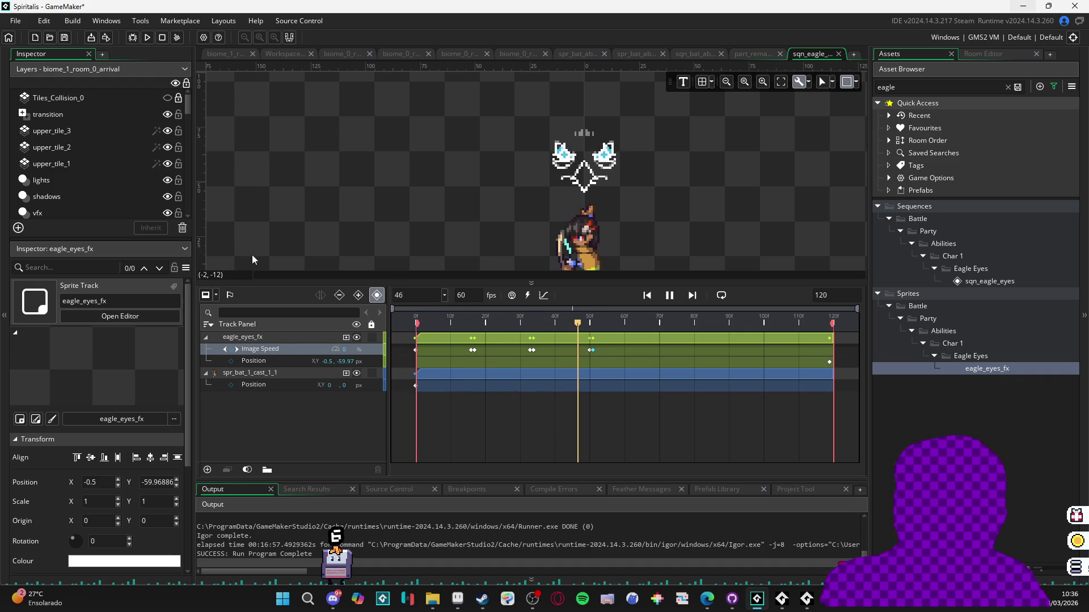
key(space)
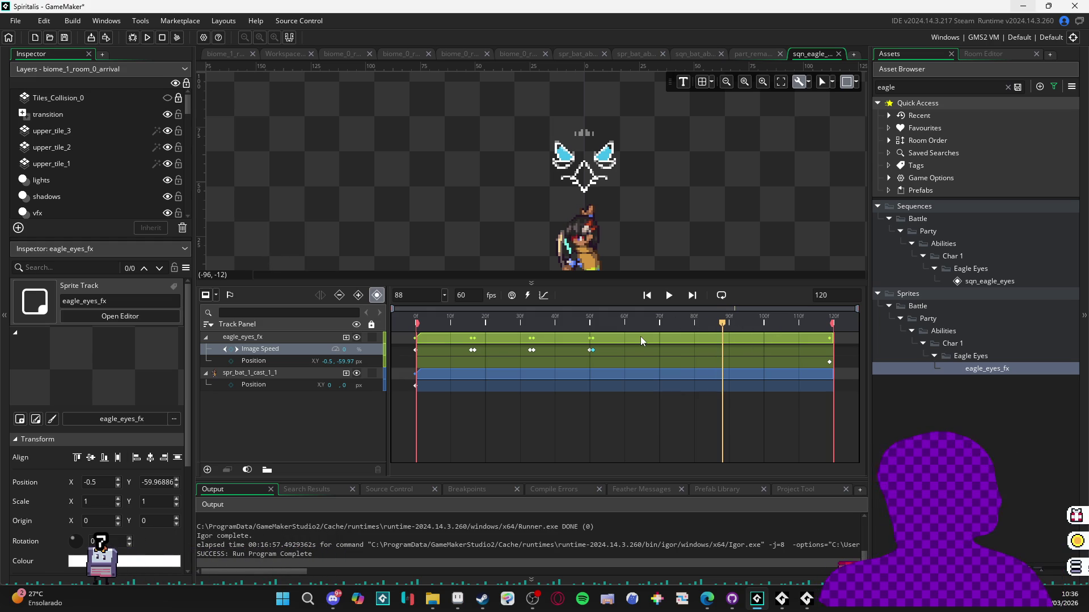
drag(686, 283, 686, 317)
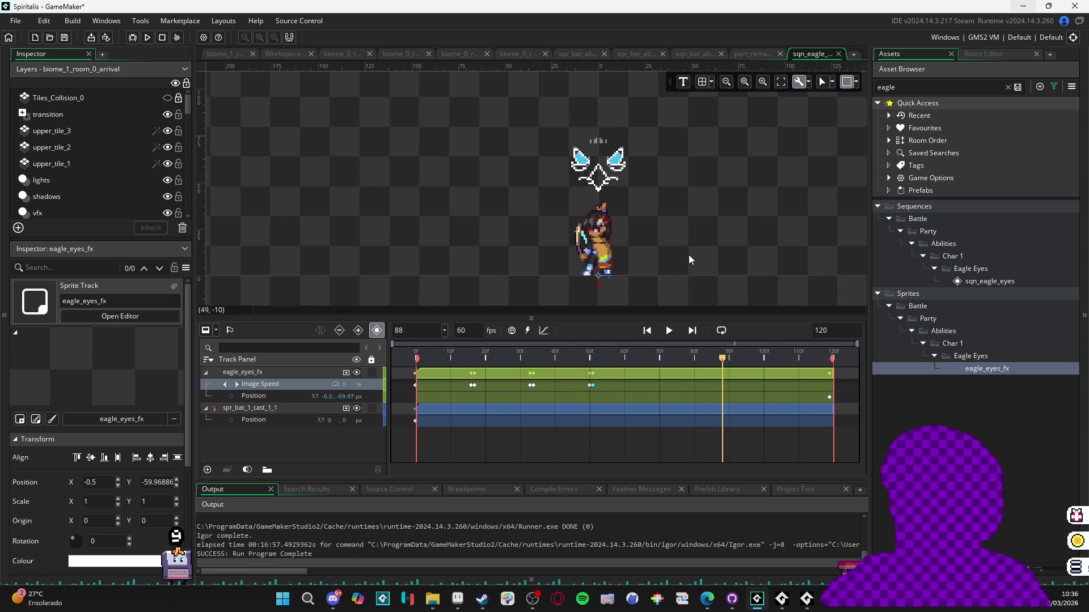
scroll(639, 271, down, 1)
click(466, 600)
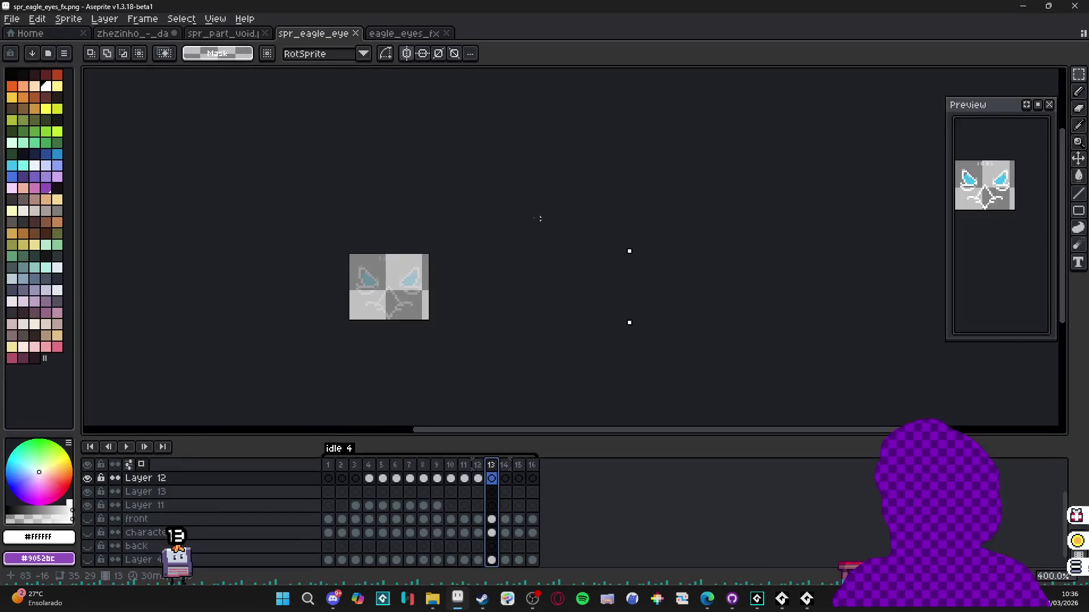
- Bring up the eagle_eyes_fx sprite tab in Aseprite with the pencil tool active
click(232, 34)
click(148, 34)
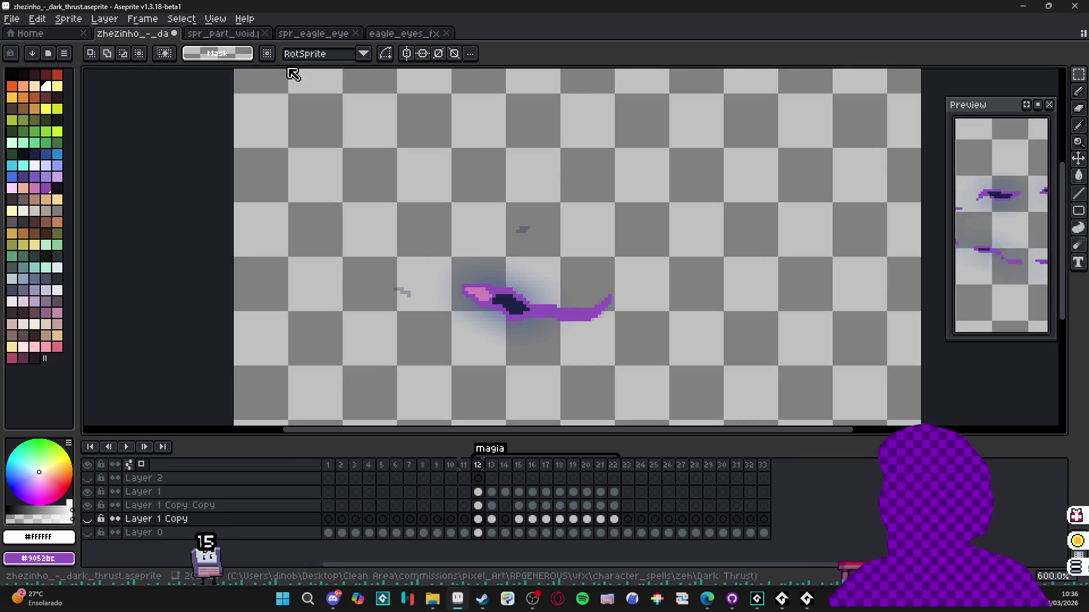
click(224, 33)
click(315, 35)
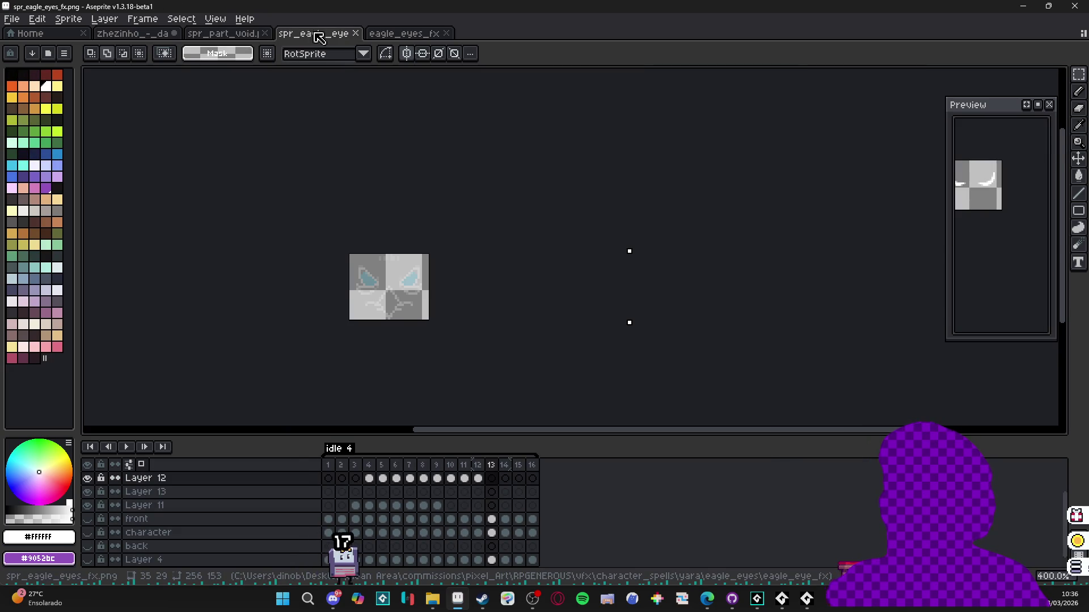
click(403, 34)
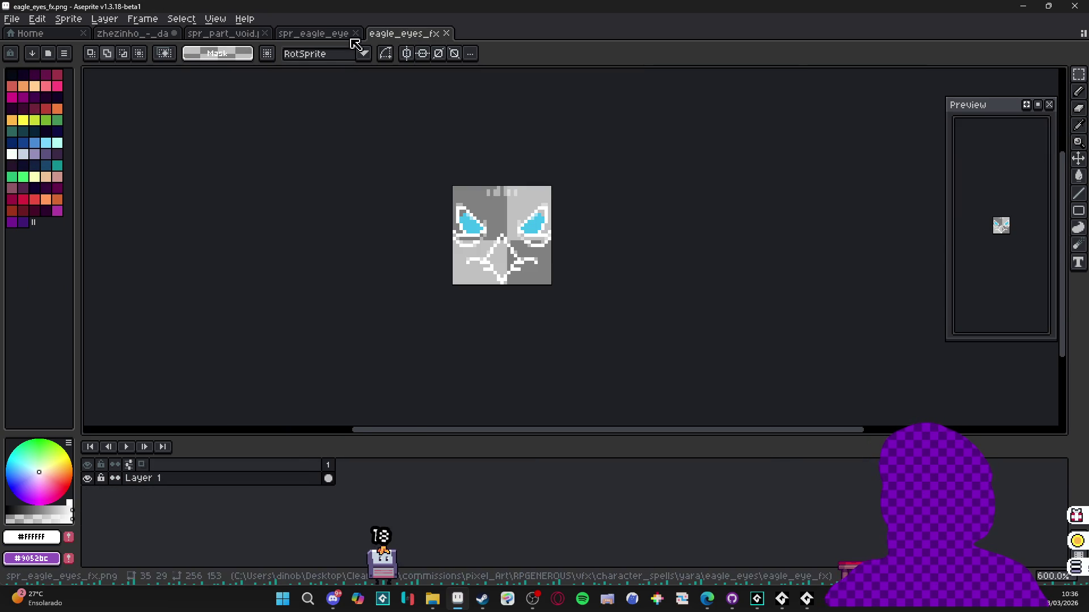
key(b)
scroll(481, 294, down, 3)
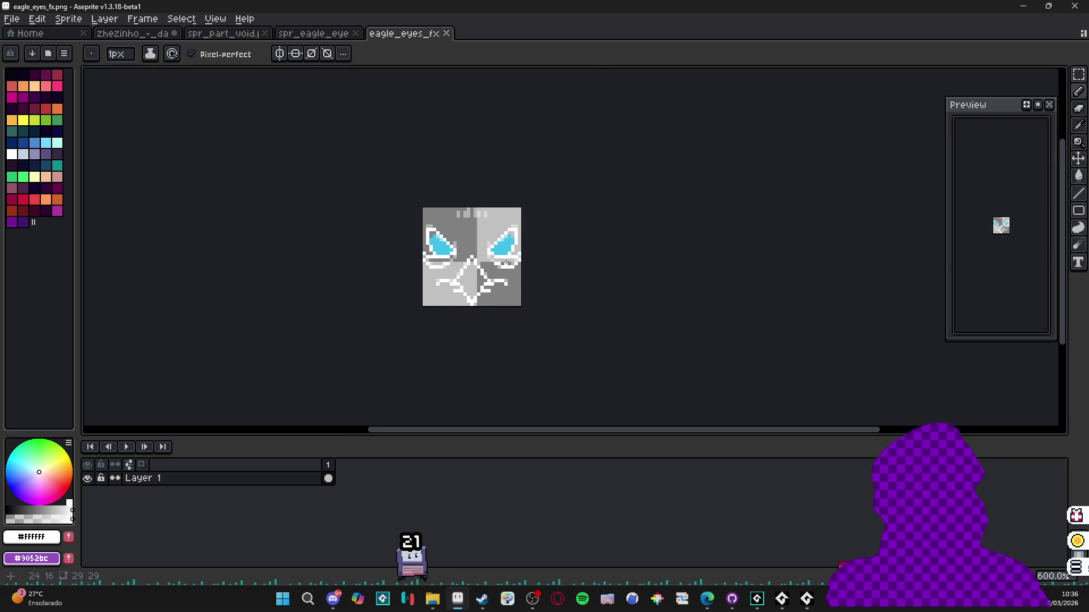
- Enlarge the eagle_eyes_fx canvas to 109×87 around the eyes
key(ctrl+alt+c)
drag(521, 261, 657, 261)
drag(576, 208, 564, 109)
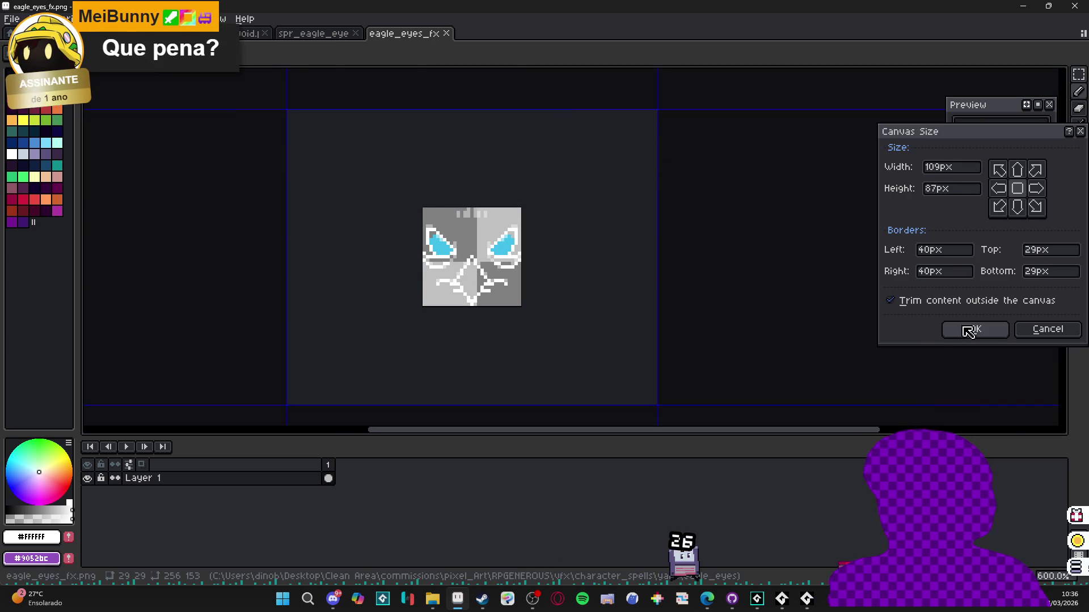
click(972, 329)
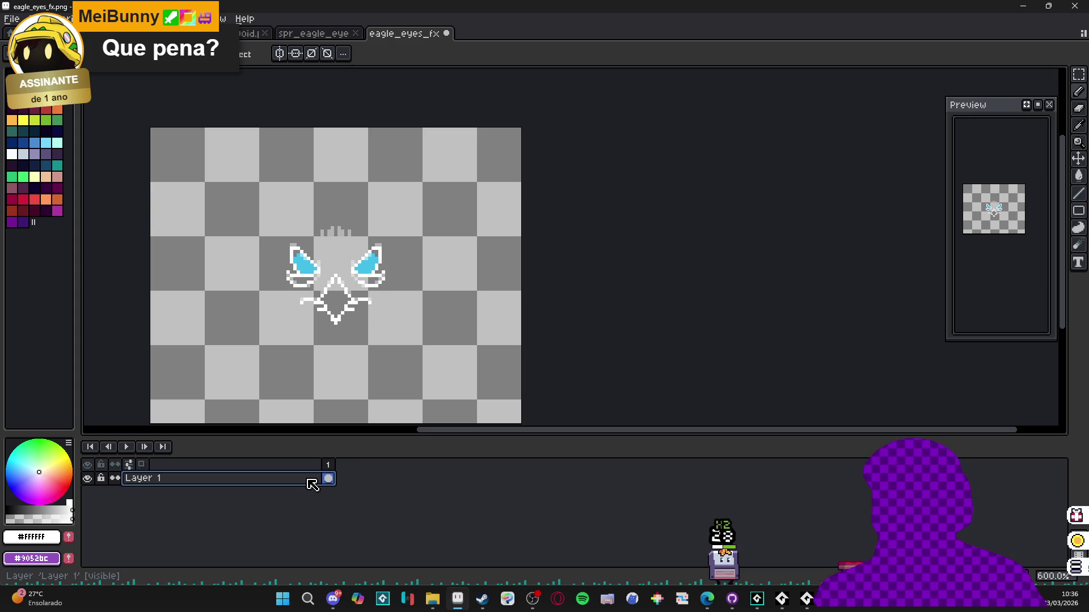
scroll(313, 262, up, 1)
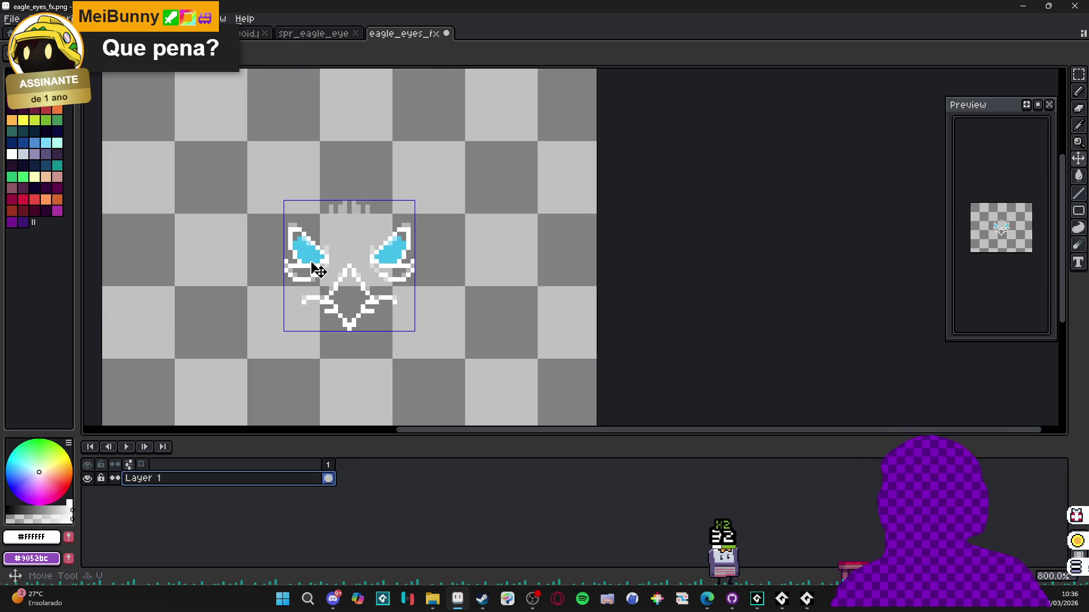
scroll(313, 262, up, 1)
- Try a purple background fill, undo it, and add a new empty Layer 2
key(g)
click(46, 154)
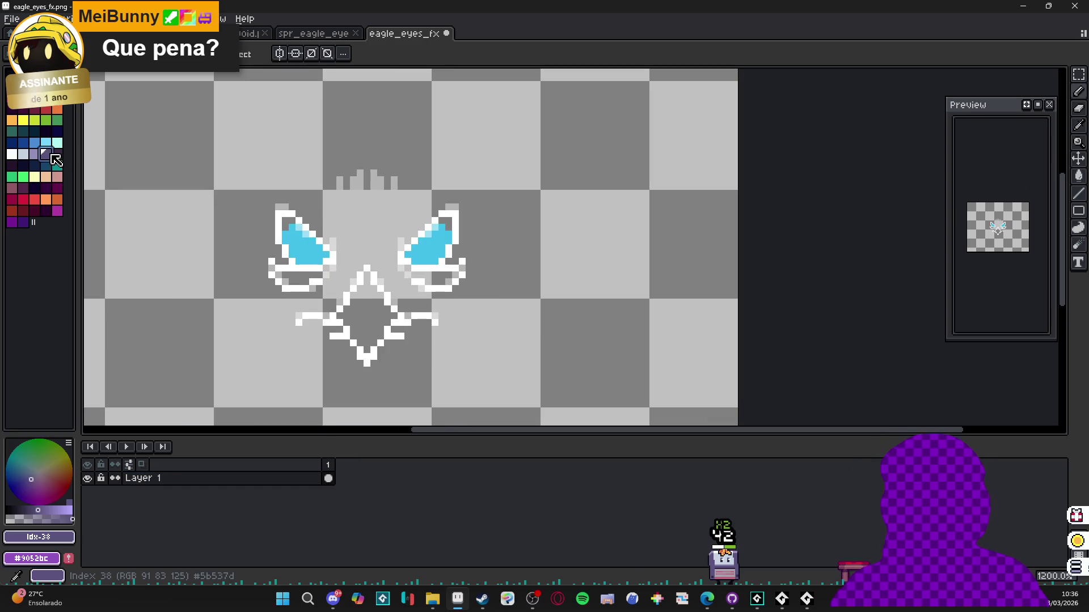
click(221, 250)
scroll(222, 250, down, 1)
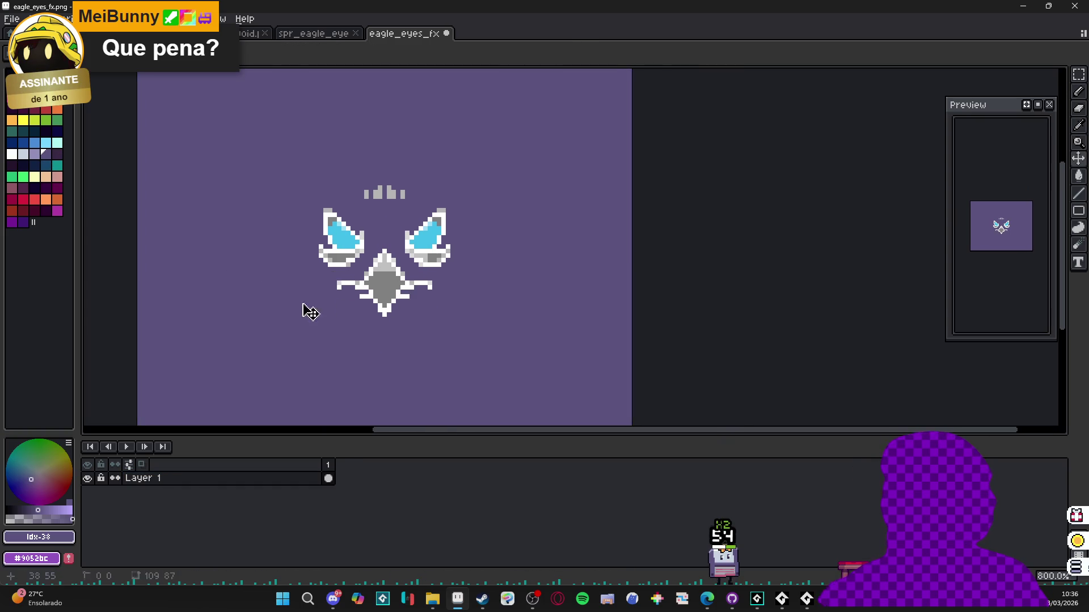
key(ctrl+z)
key(shift+n)
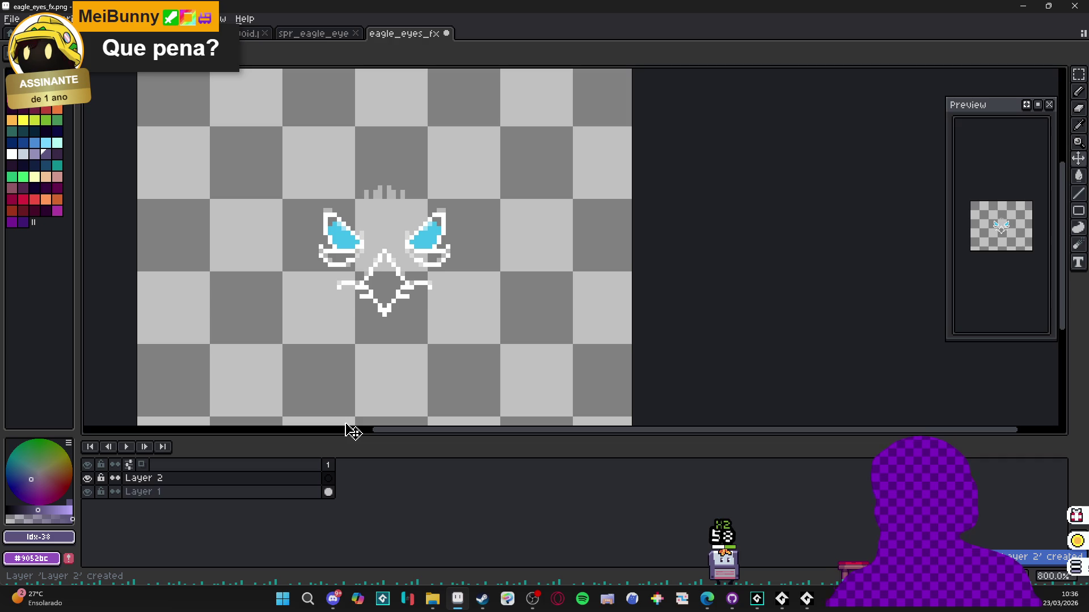
- Move Layer 1 above Layer 2 and add a new Layer 3
click(260, 491)
drag(270, 491, 271, 489)
key(shift+n)
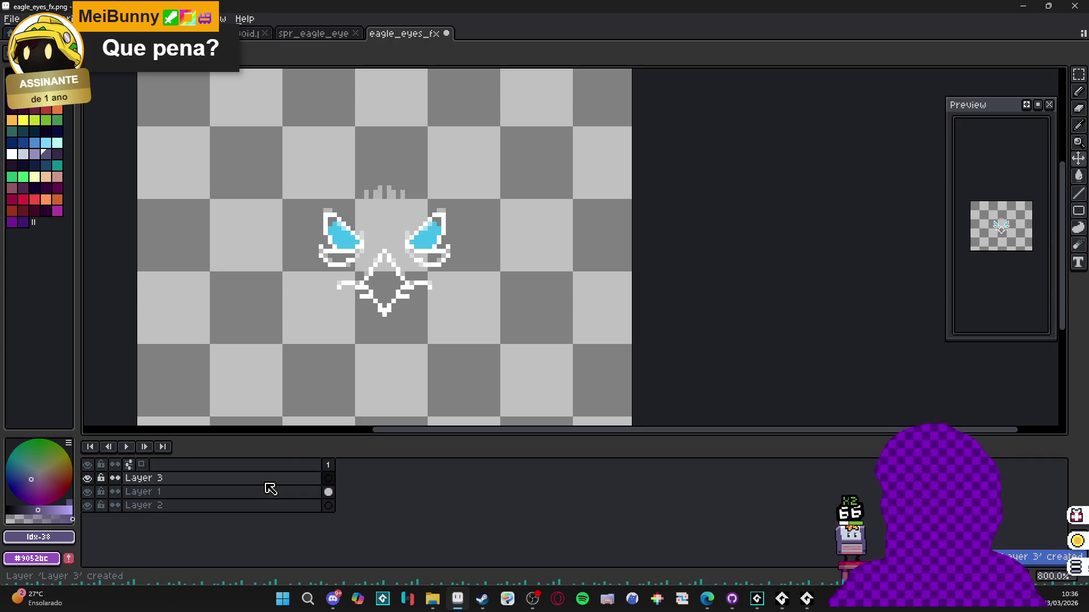
click(267, 482)
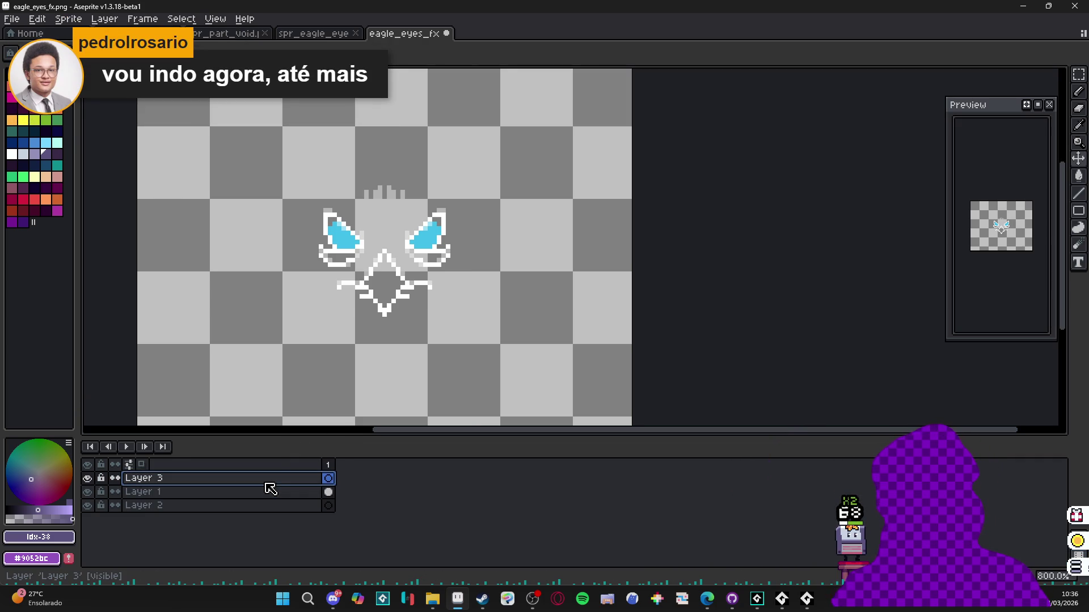
- On Layer 3, paint a white stroke just above the left eagle eye
drag(366, 316, 466, 325)
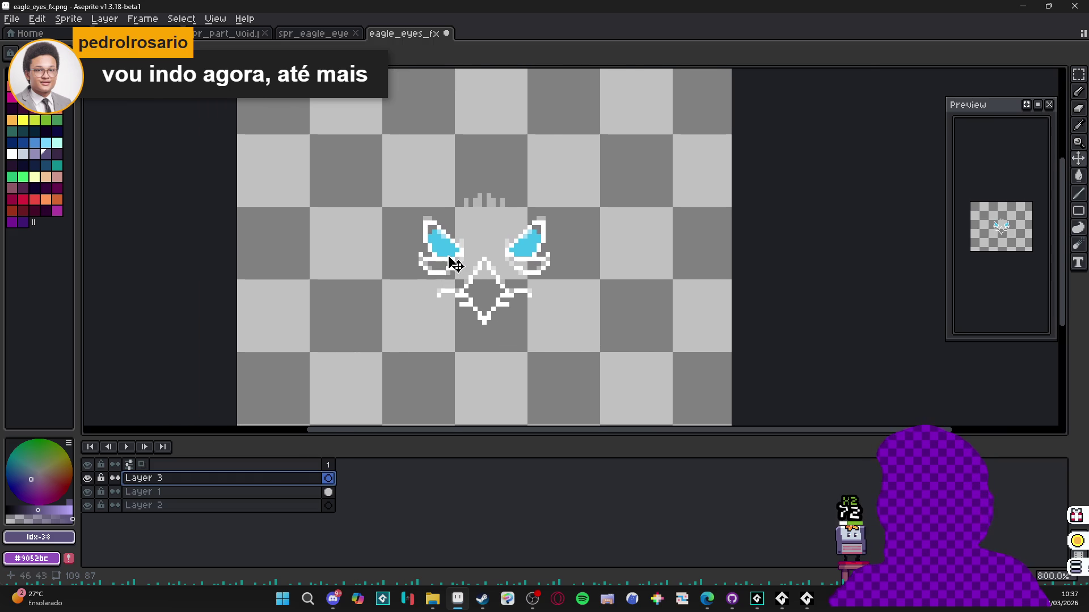
ctrl+click(450, 263)
click(329, 479)
scroll(400, 234, up, 3)
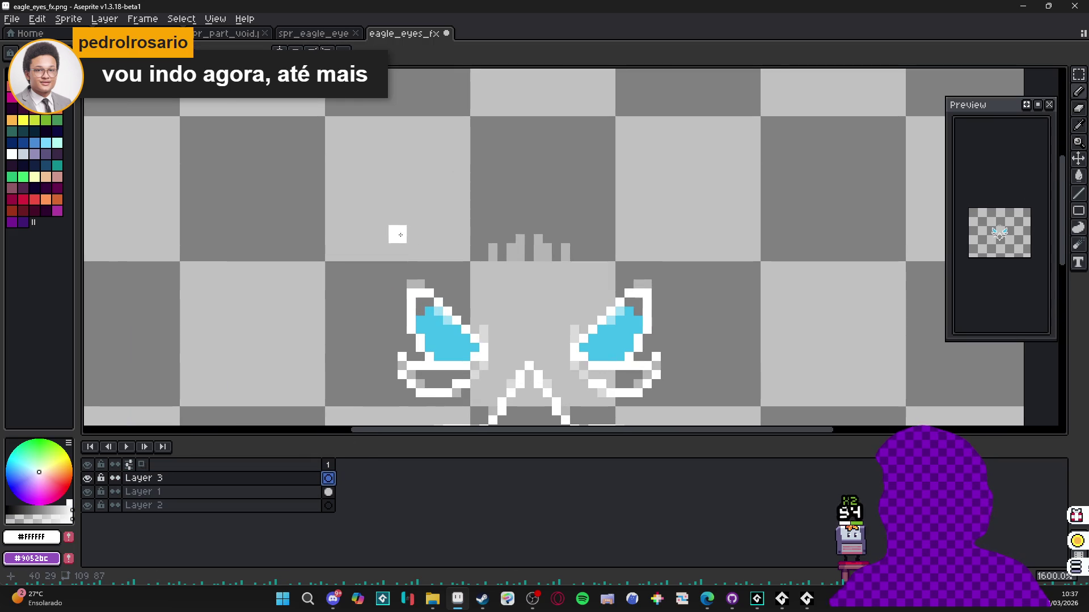
drag(398, 235, 395, 227)
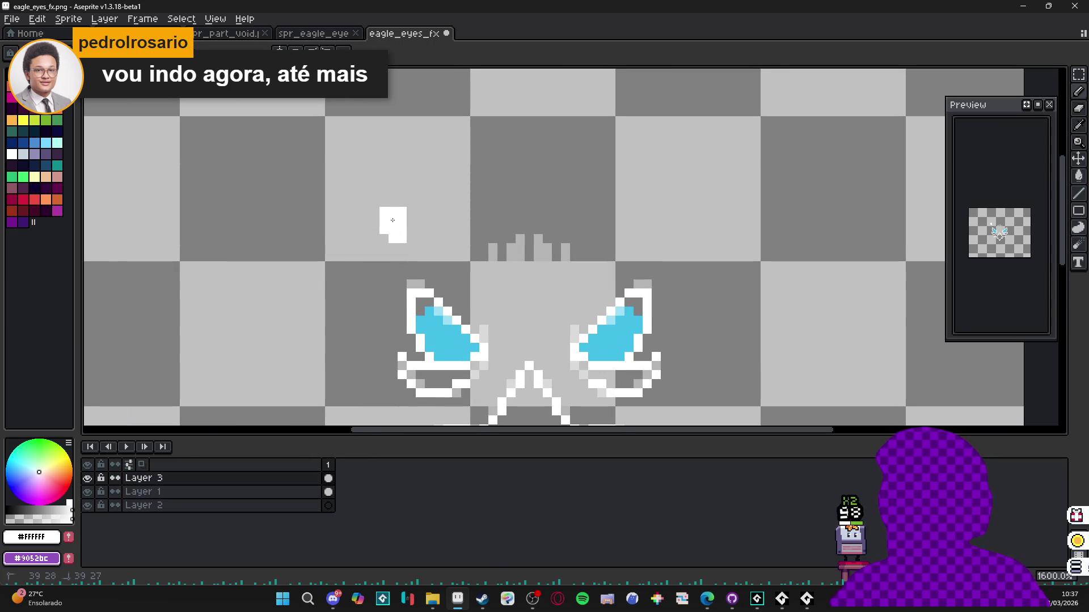
scroll(393, 217, down, 1)
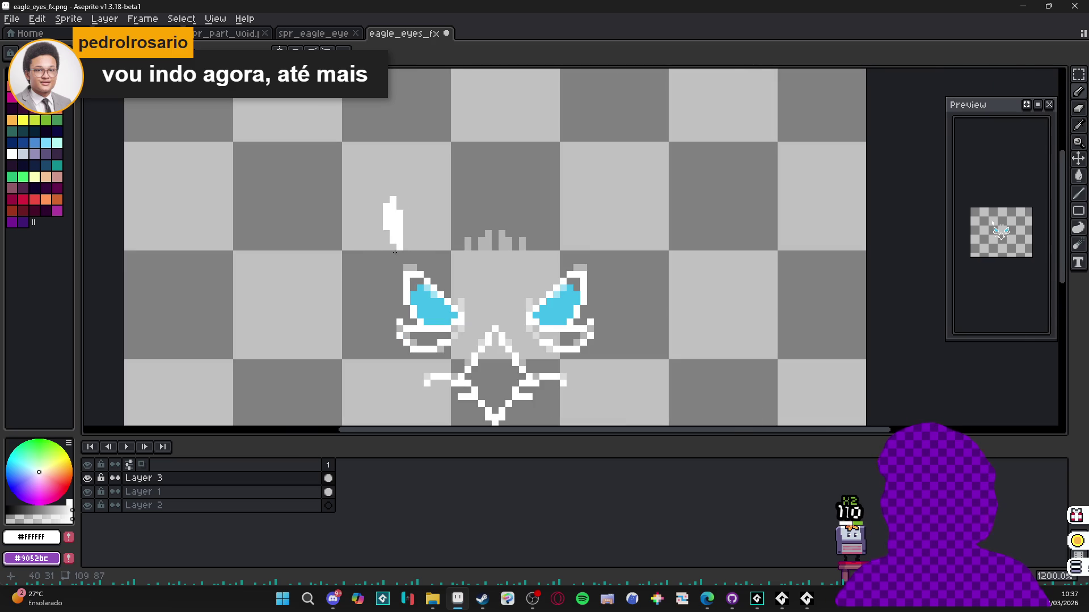
scroll(397, 248, down, 3)
scroll(414, 225, up, 4)
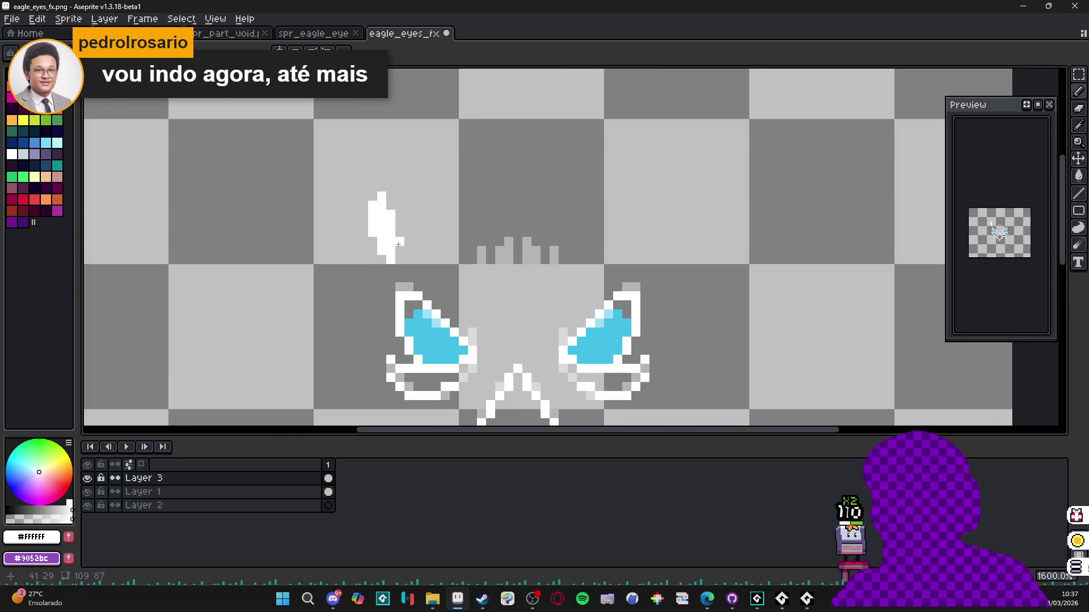
- Marquee-select the small white stroke
key(m)
drag(363, 204, 391, 260)
scroll(413, 243, down, 4)
scroll(996, 228, up, 2)
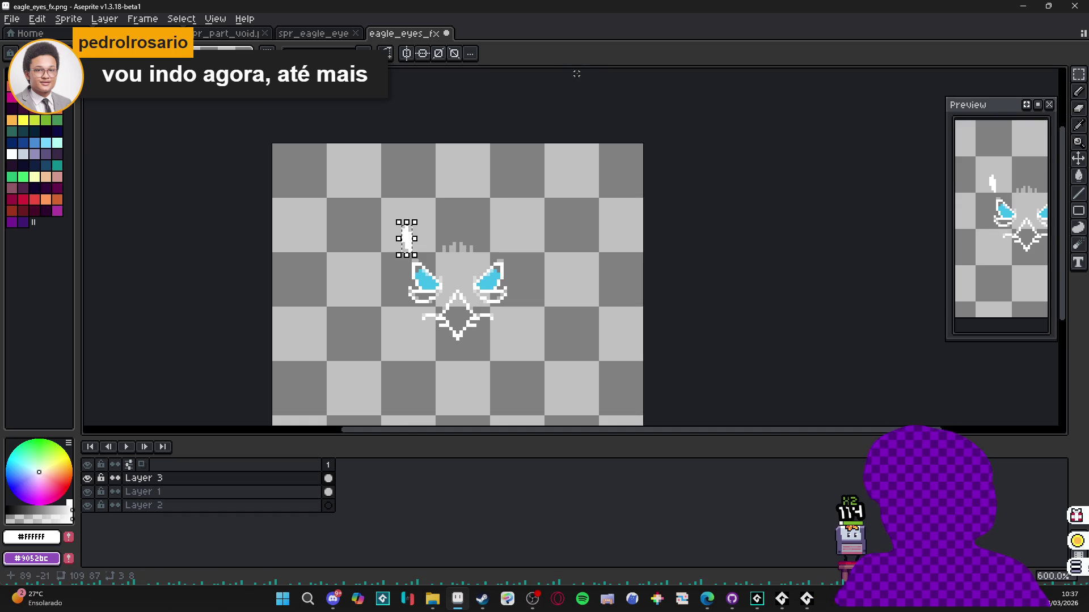
scroll(418, 224, up, 4)
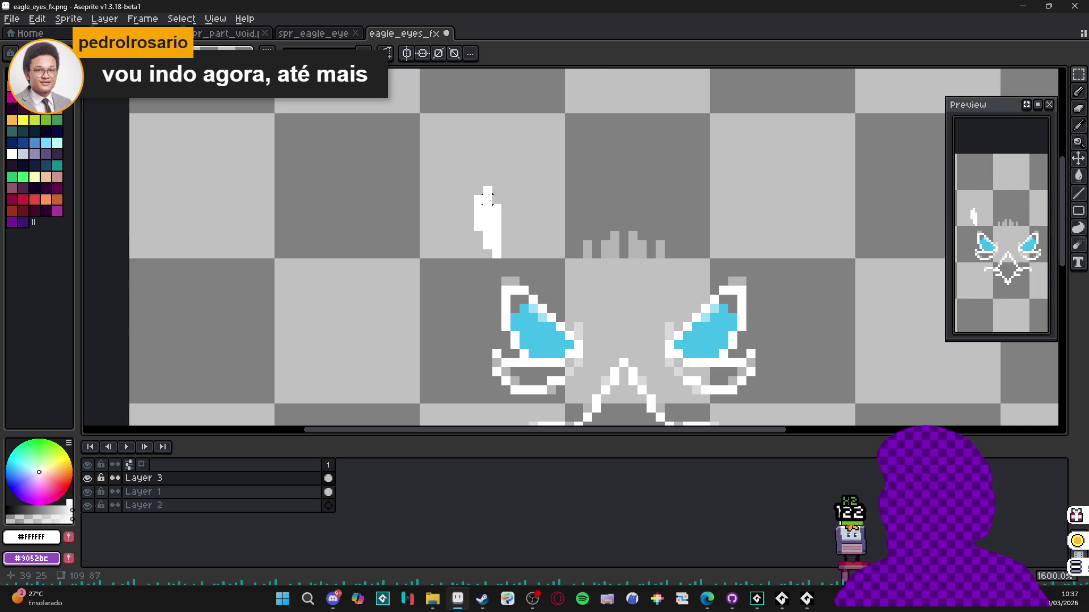
scroll(488, 208, up, 2)
- Widen the white feather shape with extra pixels on its left and right
key(b)
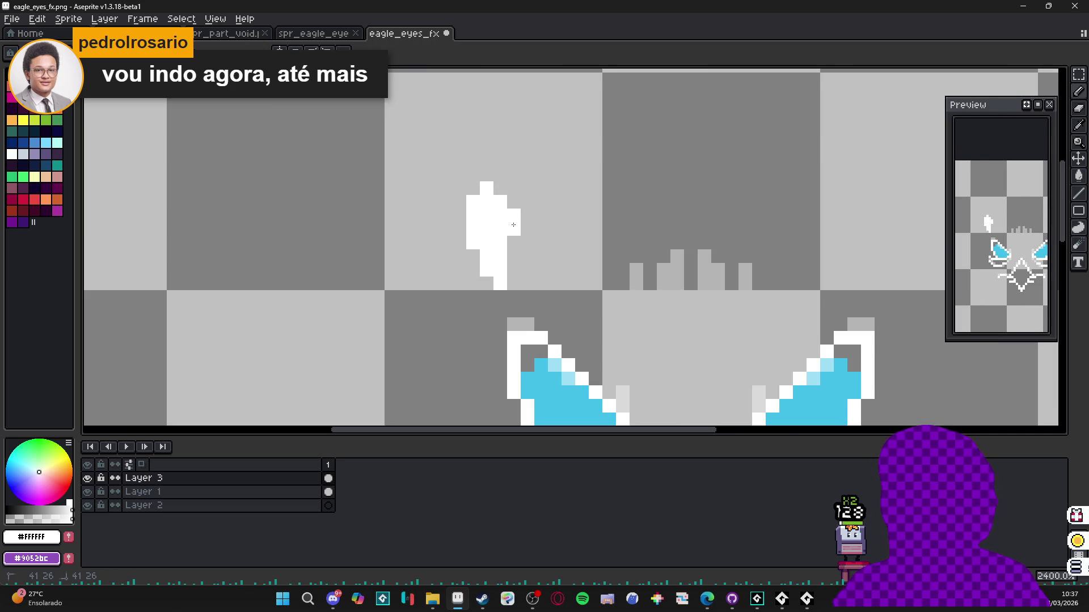
drag(466, 220, 459, 244)
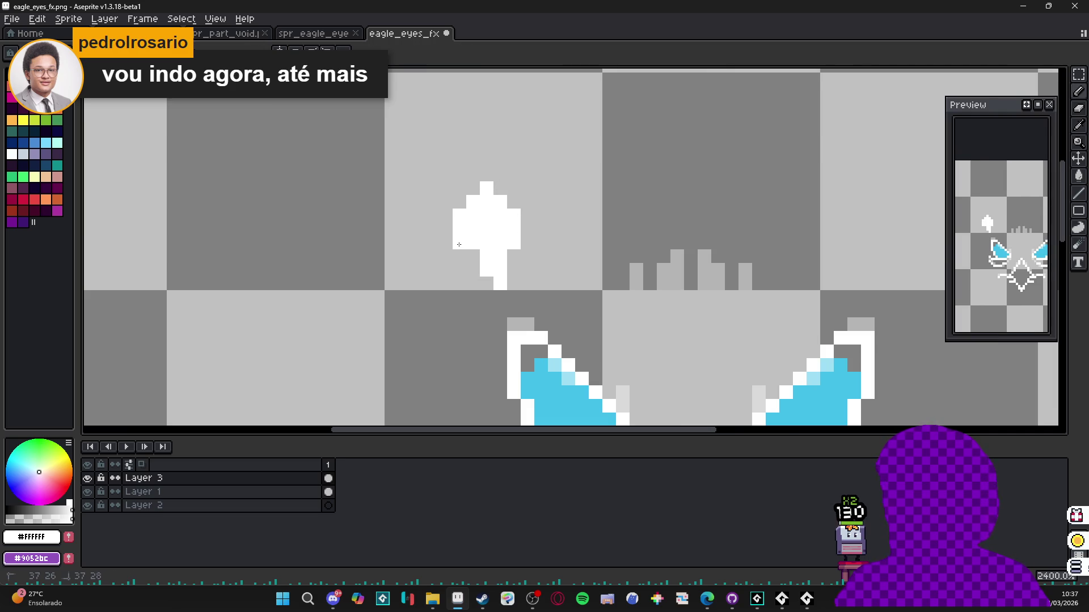
click(507, 259)
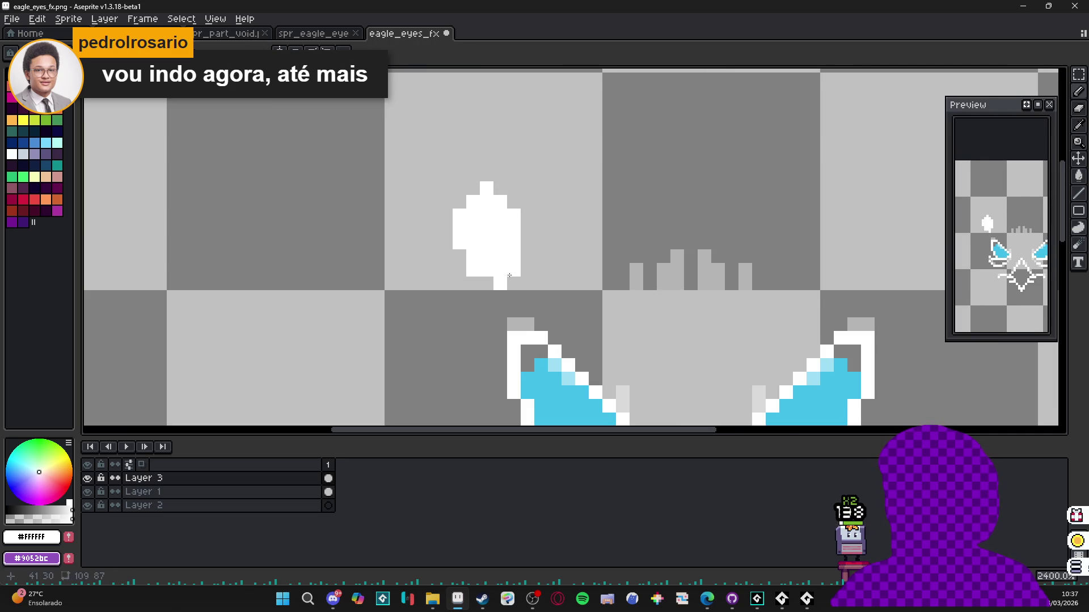
scroll(510, 279, up, 5)
scroll(516, 279, down, 3)
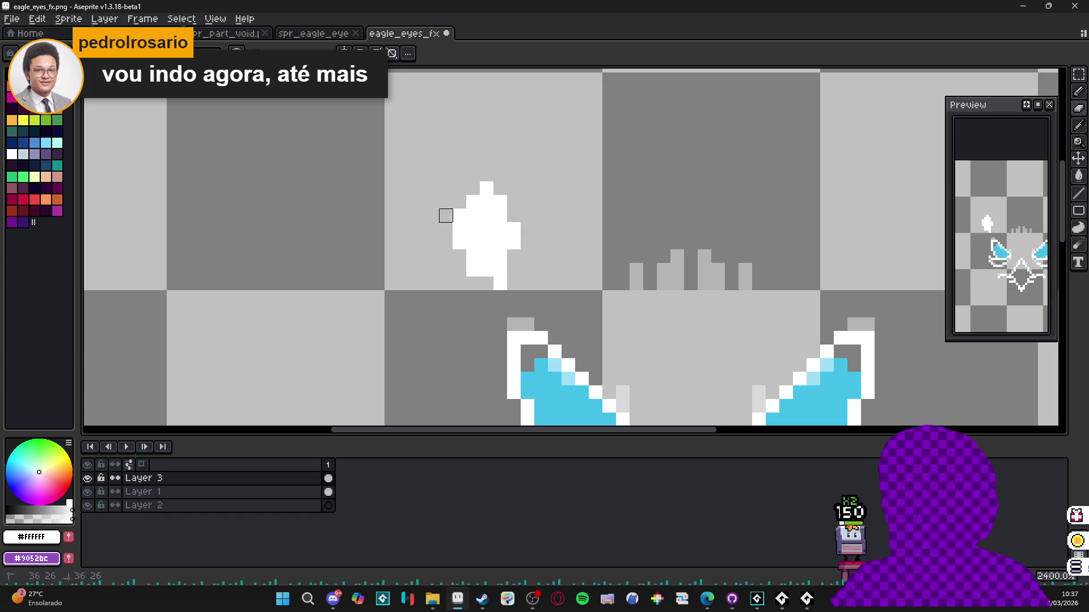
- Add white pixels along the feather's edge and extend its base
key(b)
click(462, 253)
mouse_move(489, 285)
mouse_down()
mouse_move(474, 283)
mouse_move(481, 297)
mouse_up()
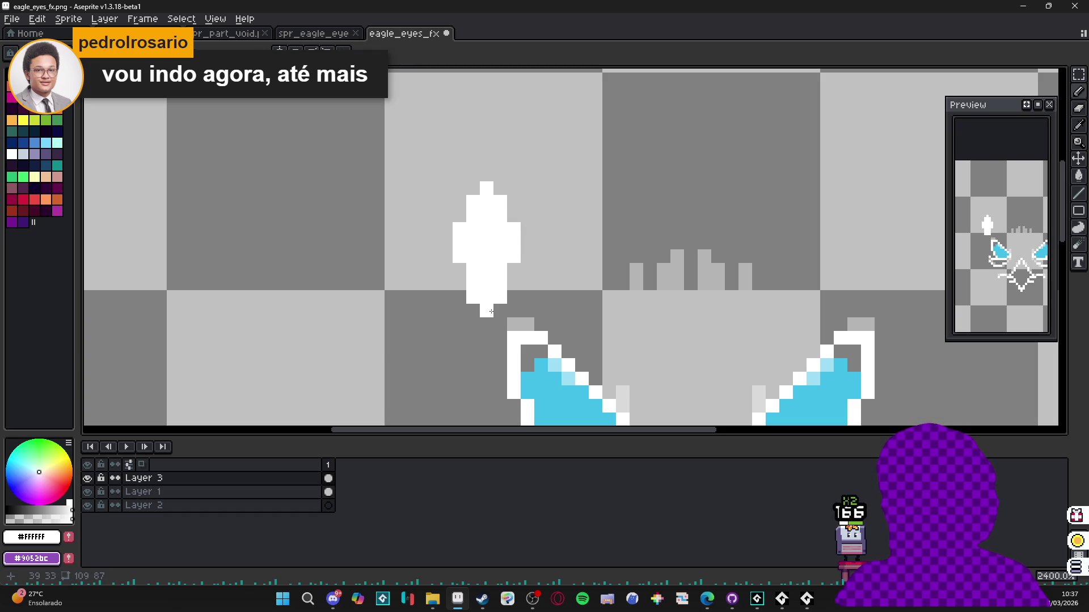
scroll(489, 315, down, 3)
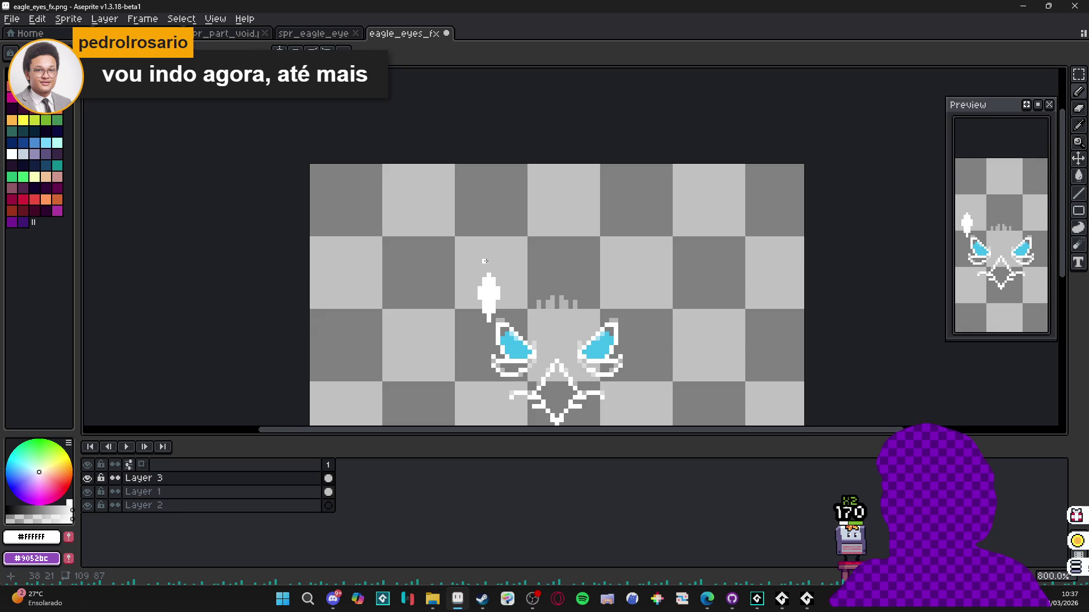
scroll(485, 261, up, 2)
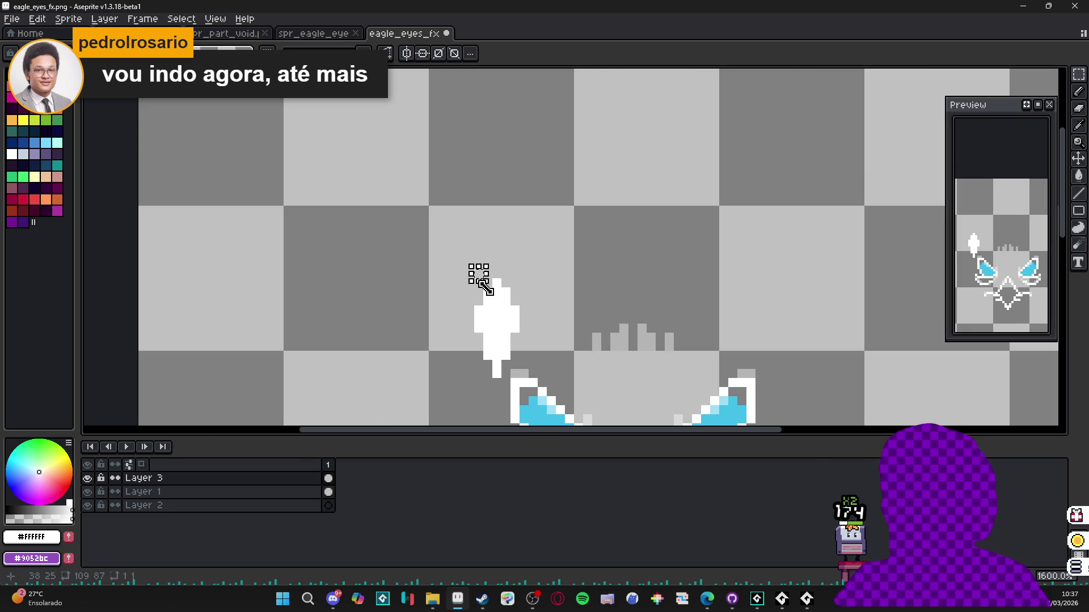
scroll(478, 283, down, 1)
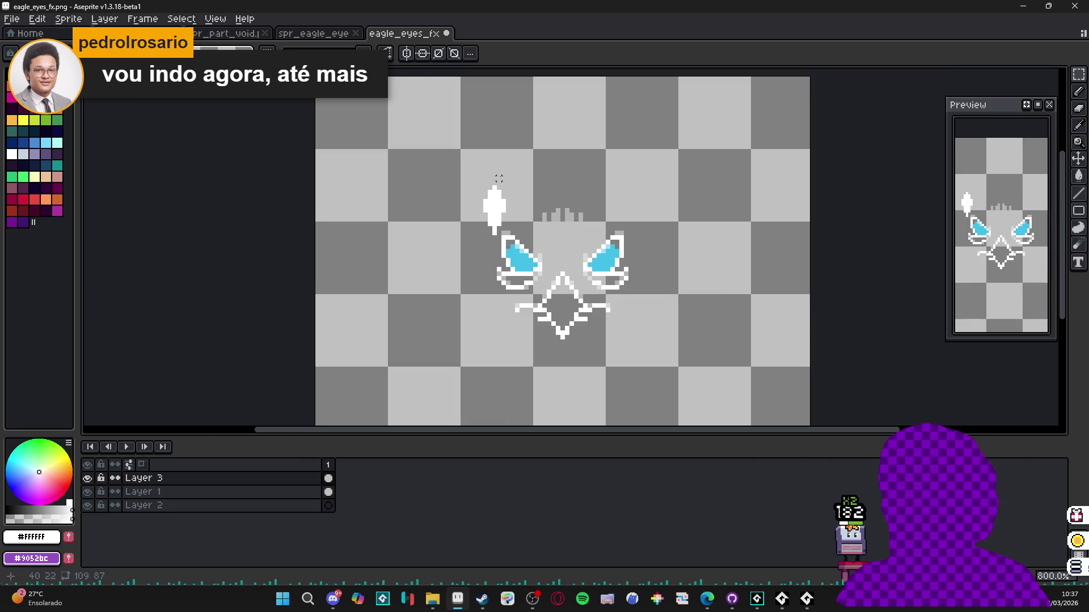
scroll(486, 187, up, 1)
- Select the area around the finished white feather shape
drag(481, 181, 519, 262)
click(465, 242)
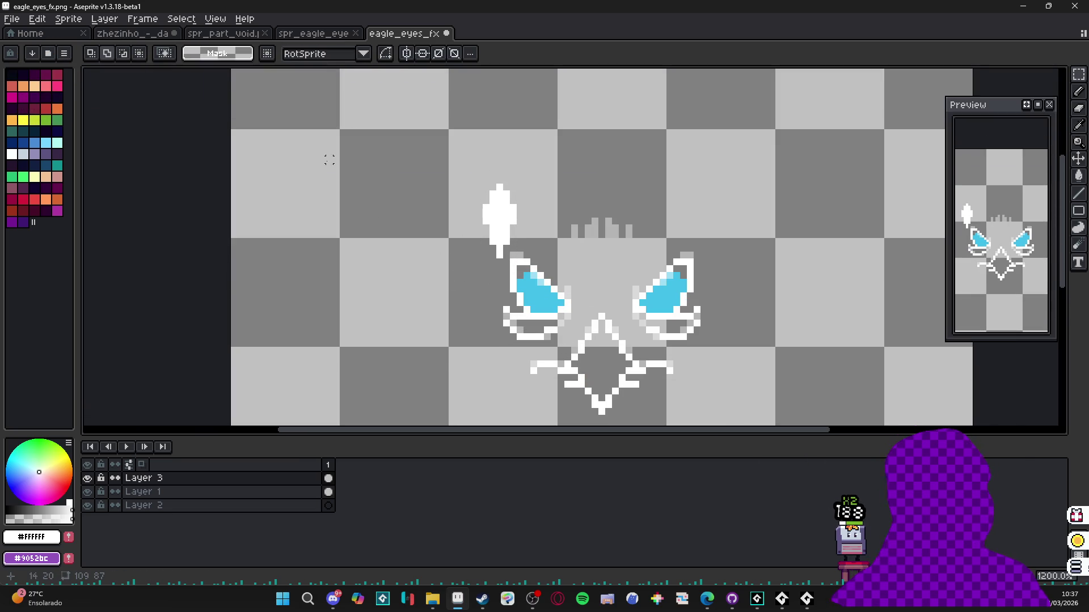
click(22, 19)
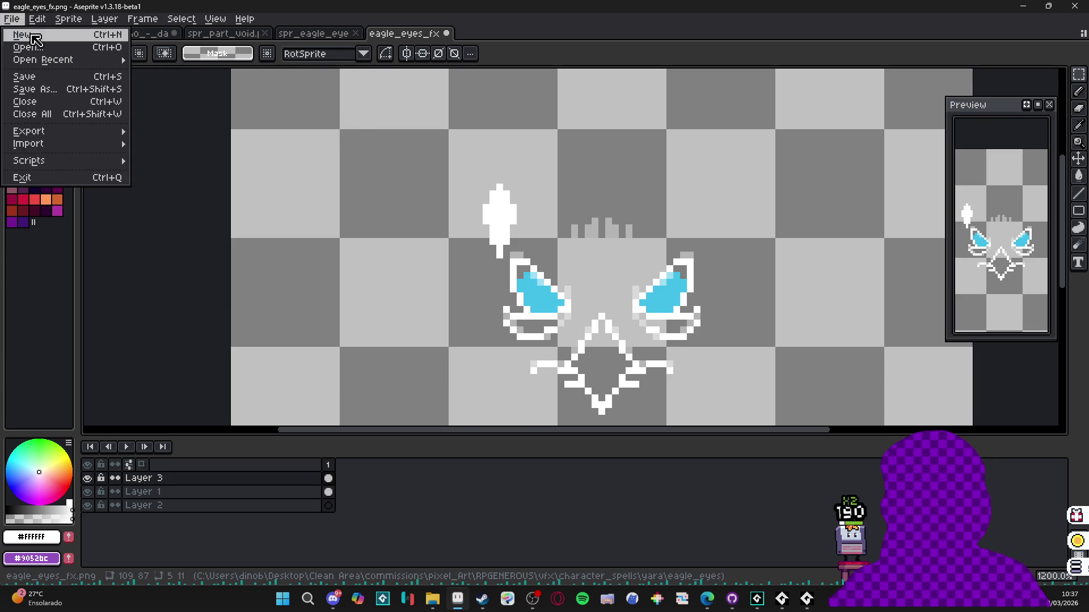
- Create a new 5×11 sprite and paste the copied white feather onto it
click(23, 35)
click(505, 418)
key(ctrl+v)
scroll(568, 238, up, 5)
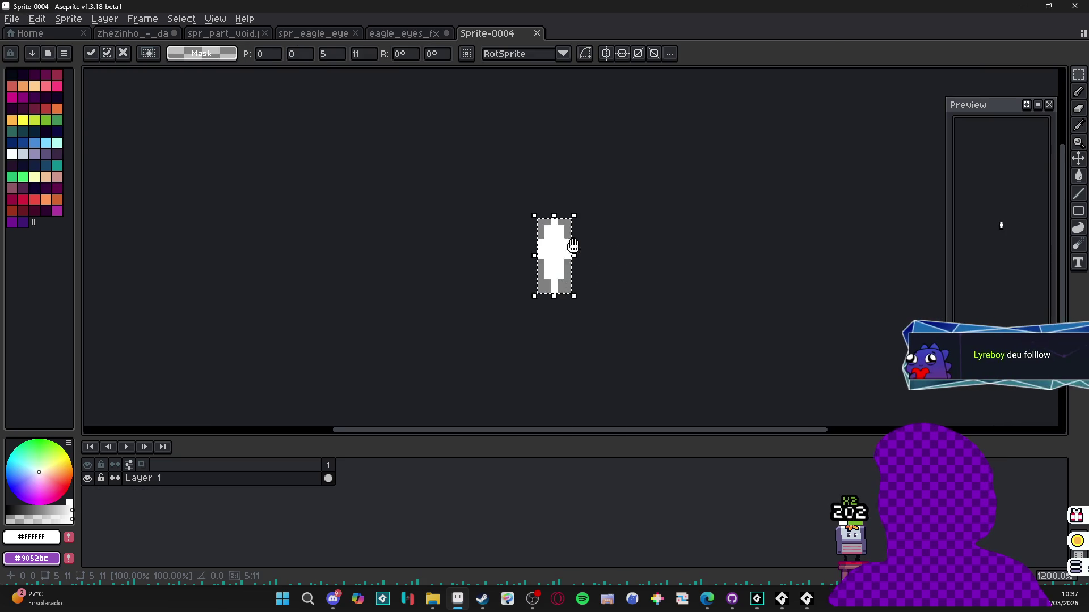
click(502, 275)
- Switch briefly to another application, then return to the new Aseprite sprite
click(534, 602)
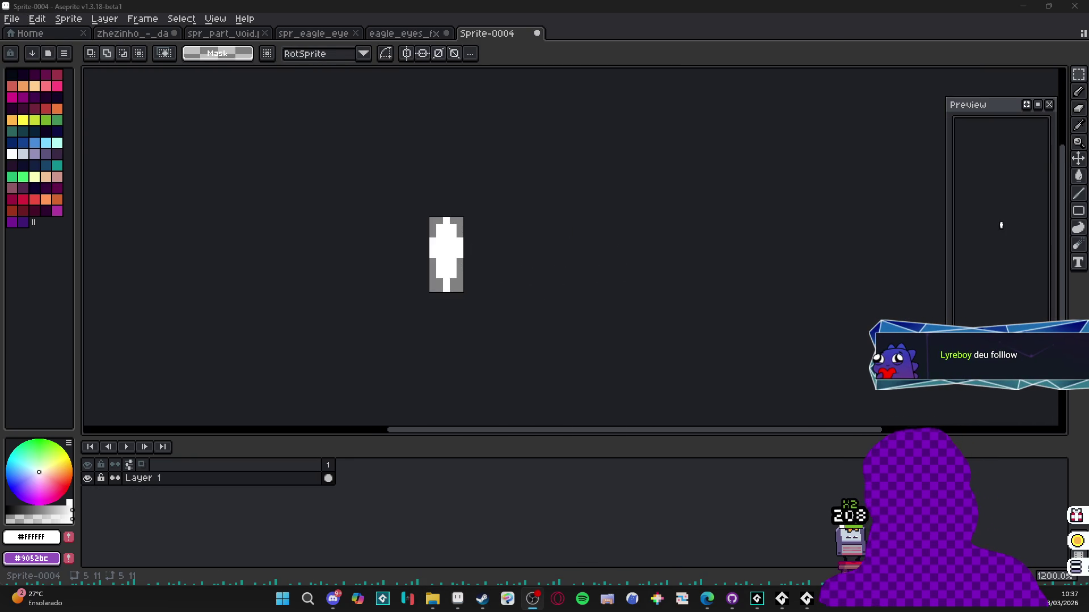
key(alt+Tab)
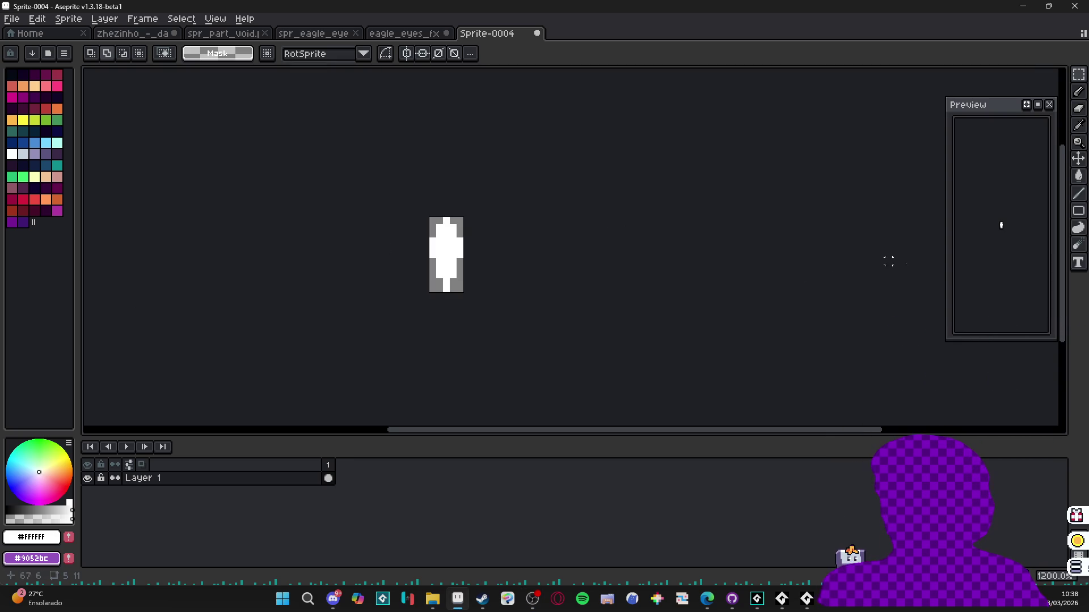
scroll(1044, 228, up, 3)
drag(422, 275, 452, 272)
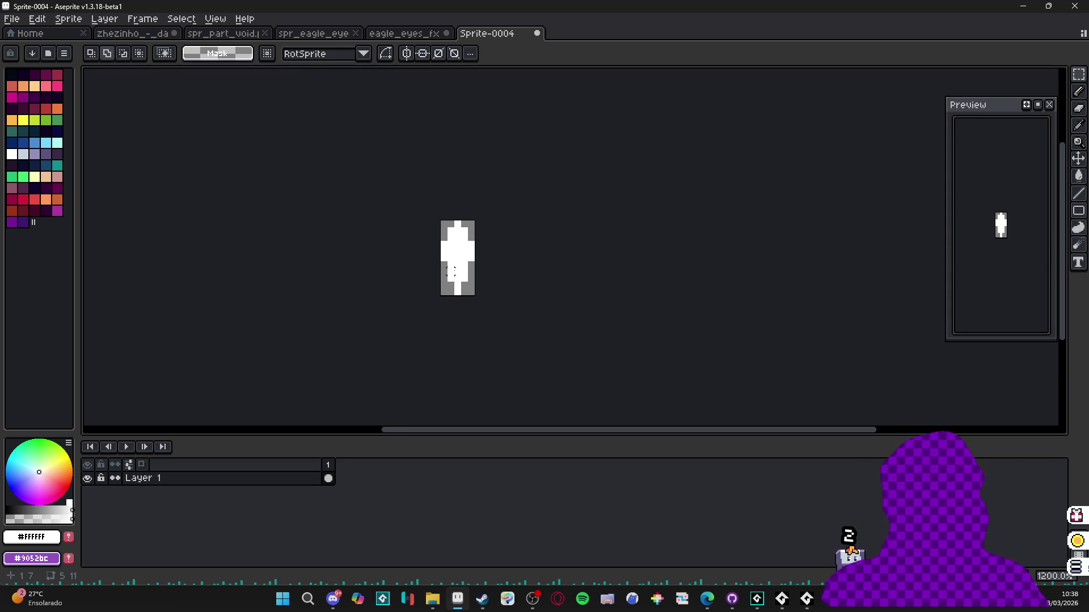
click(12, 19)
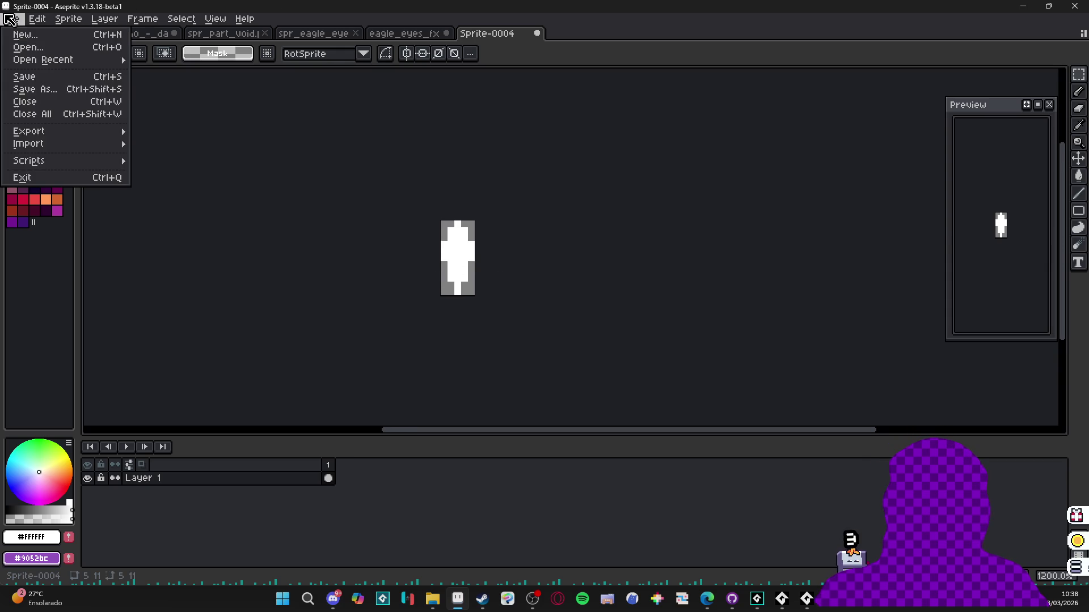
- Save the feather sprite as PNG file spr_part_feather.png in the eagle_eyes folder
click(26, 88)
click(718, 516)
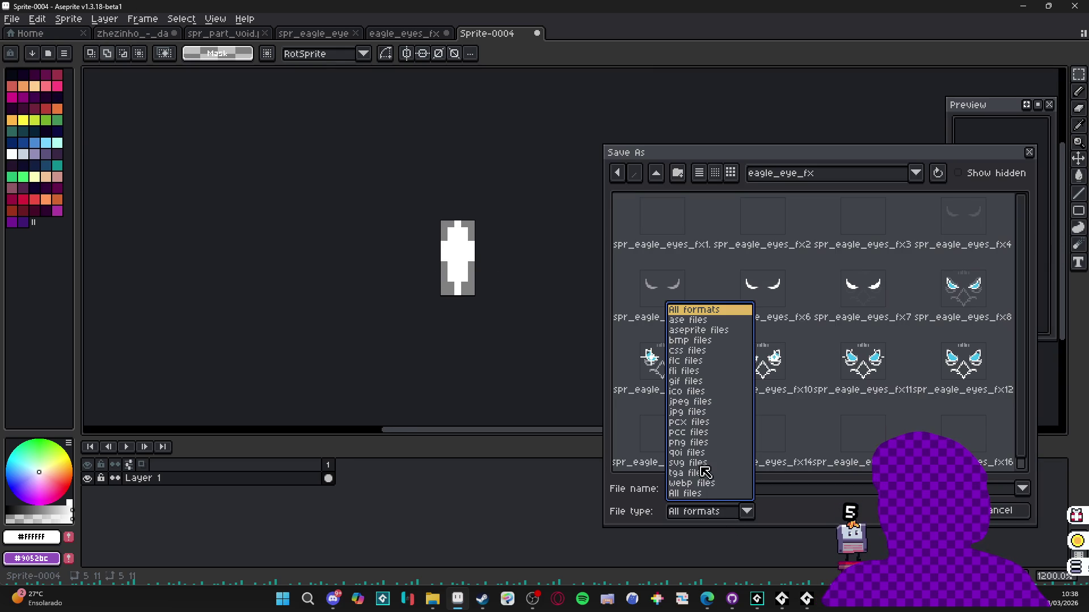
click(697, 444)
click(656, 173)
click(829, 288)
click(746, 491)
text(spr_part_feather)
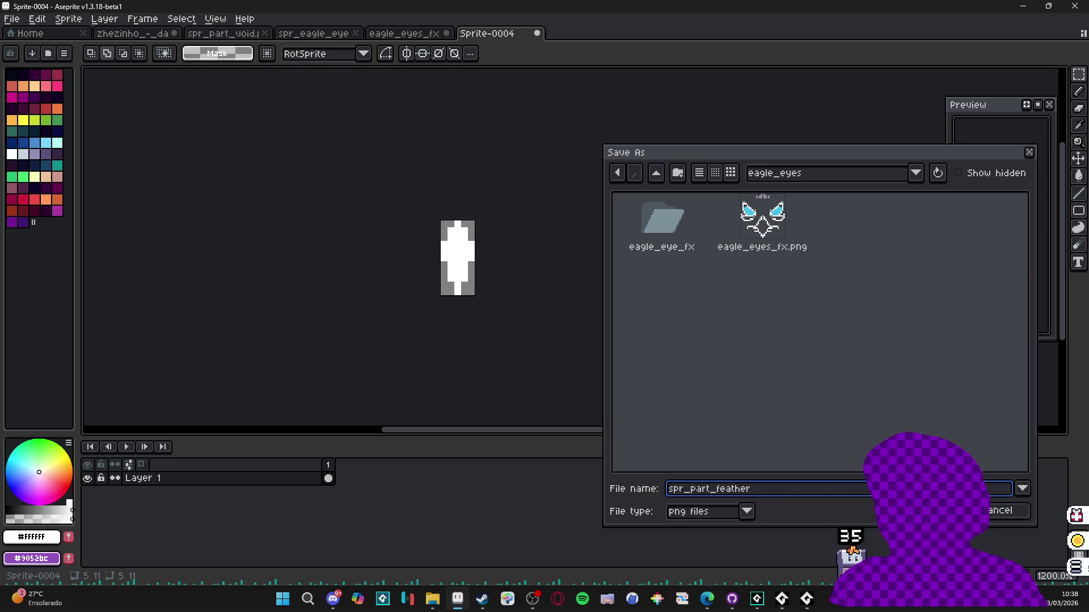
key(Return)
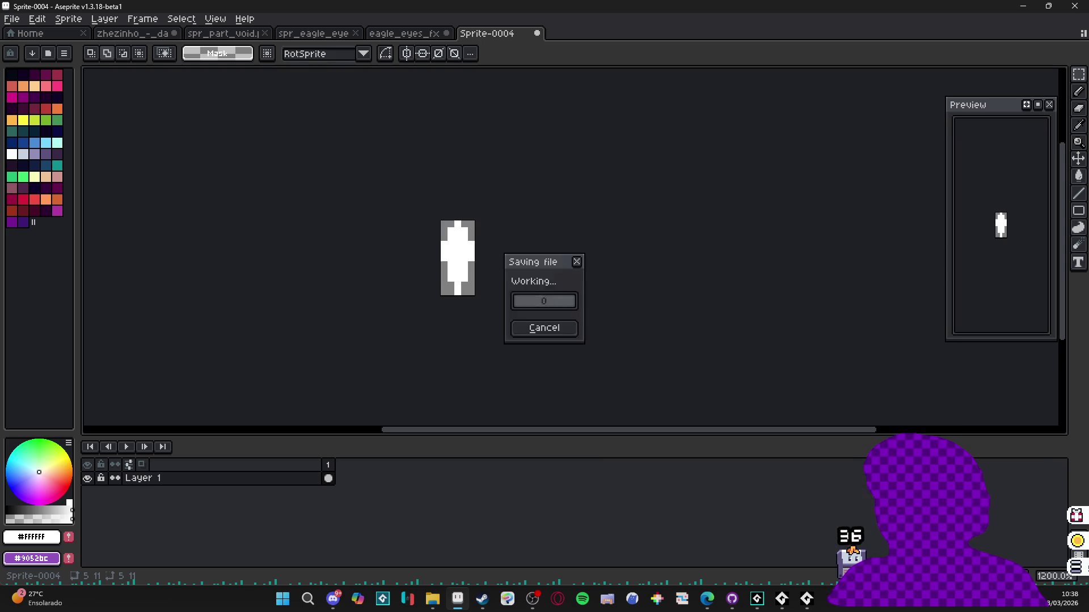
key(alt+Tab)
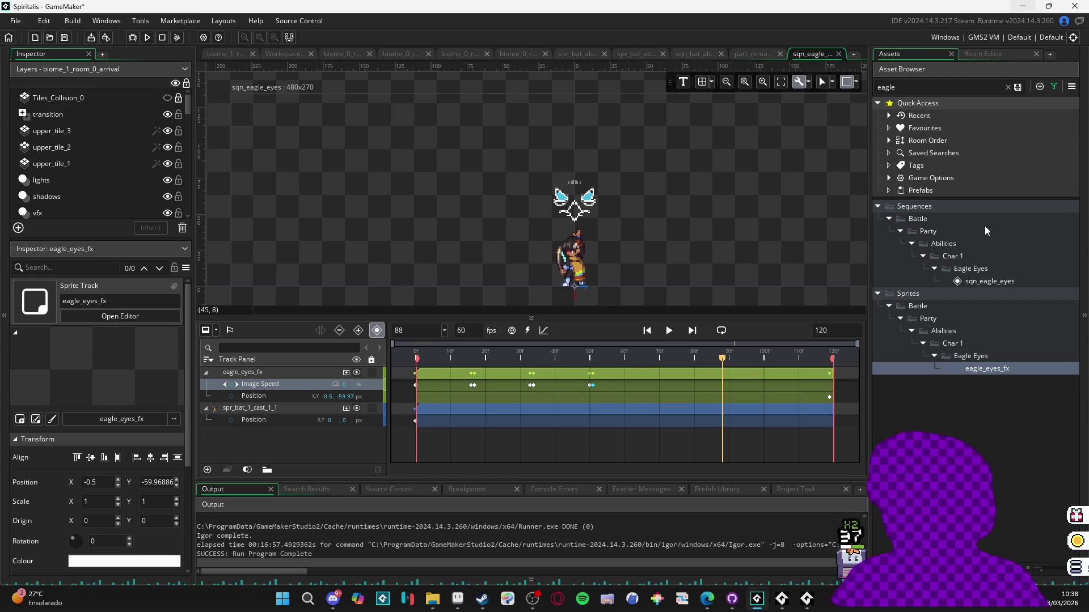
- Clear the asset search, expand Refreshing Dew and preview the refreshing_dew_back sprite
click(958, 83)
key(BackSpace)
key(BackSpace)
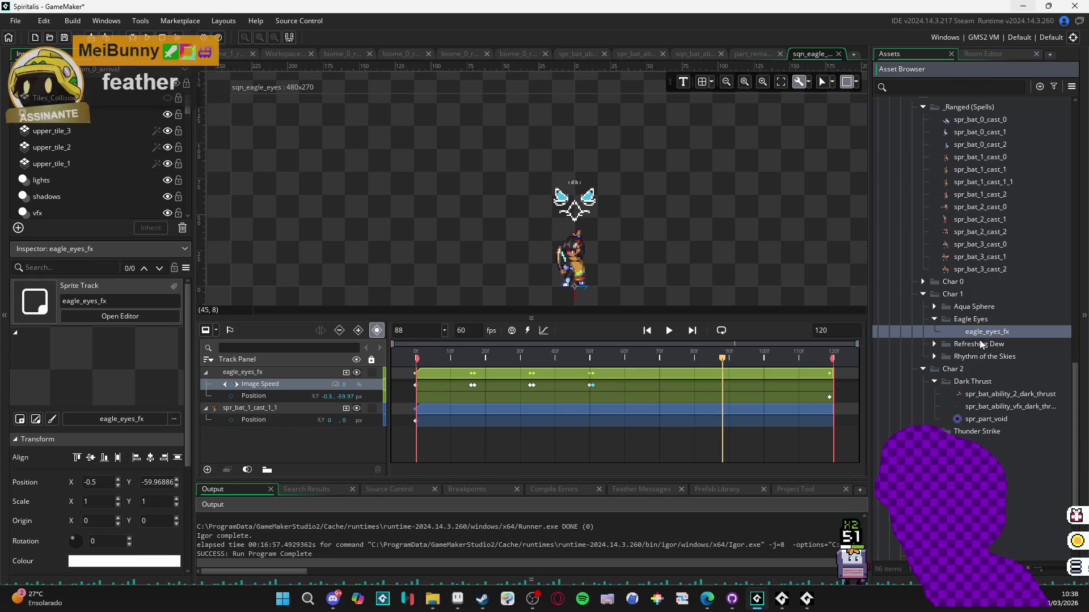
click(934, 344)
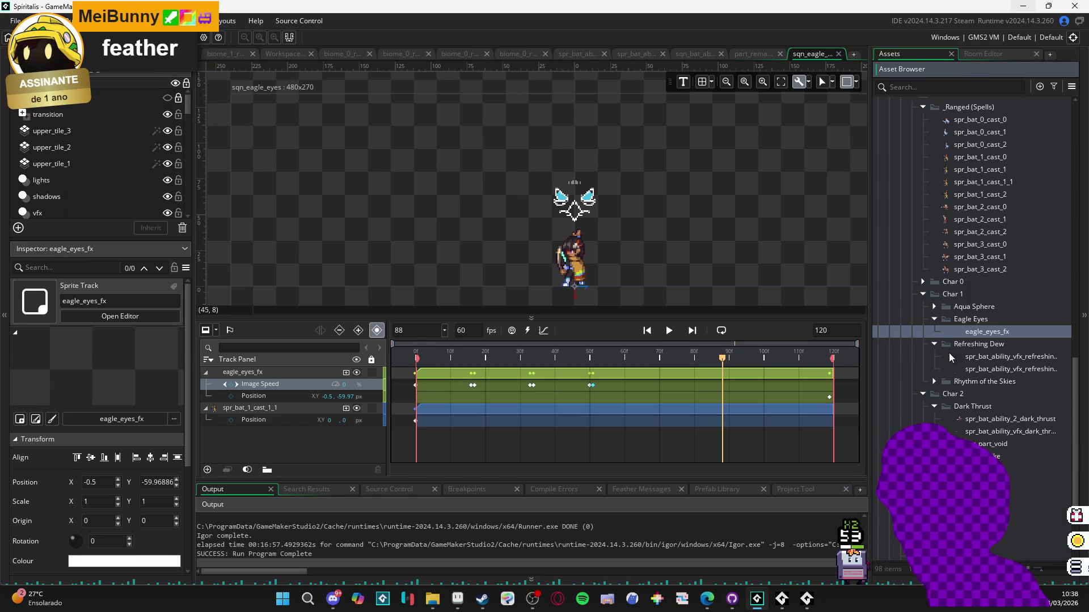
click(986, 356)
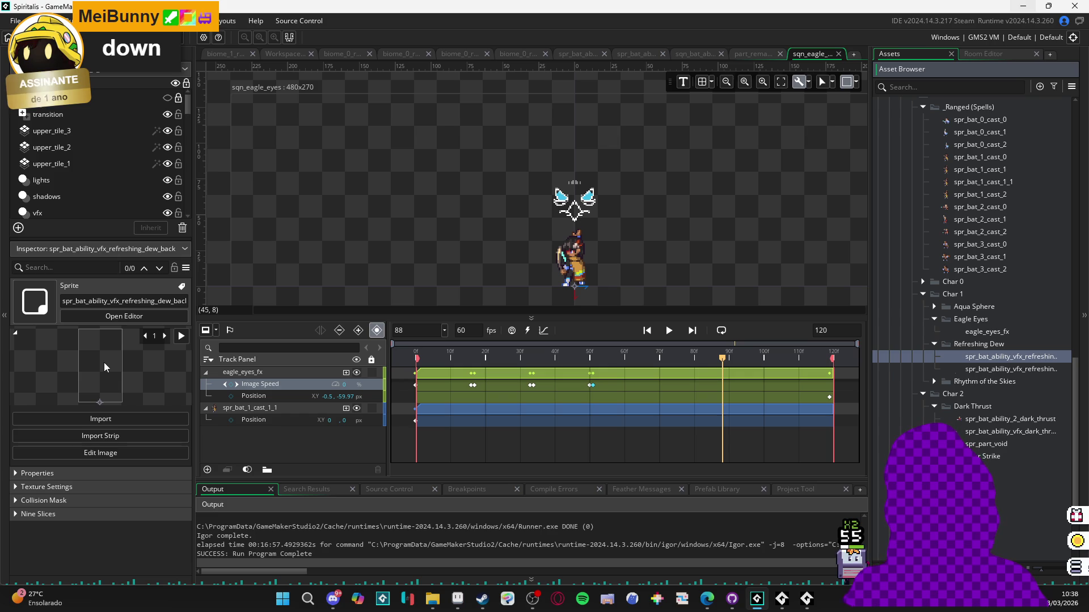
click(181, 337)
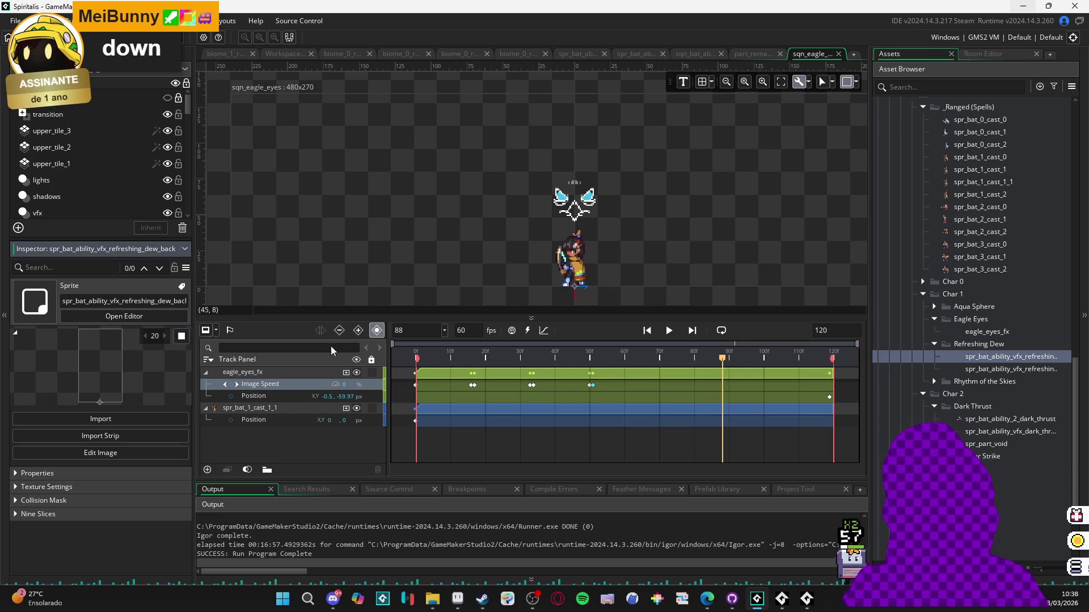
click(984, 362)
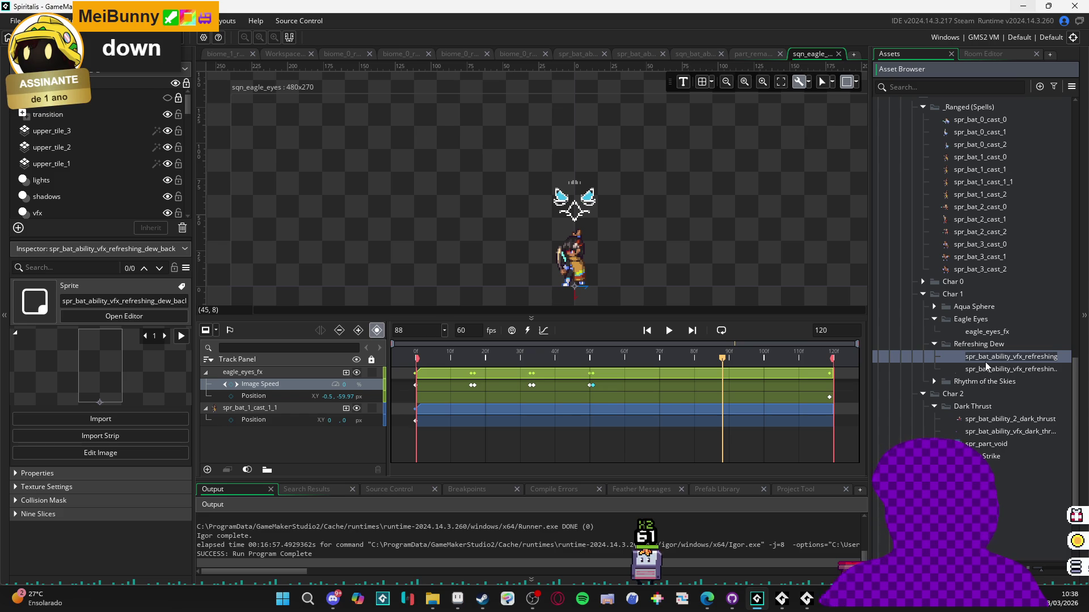
- Compare the refreshing_dew_front and refreshing_dew_back sprites in the Inspector
click(999, 370)
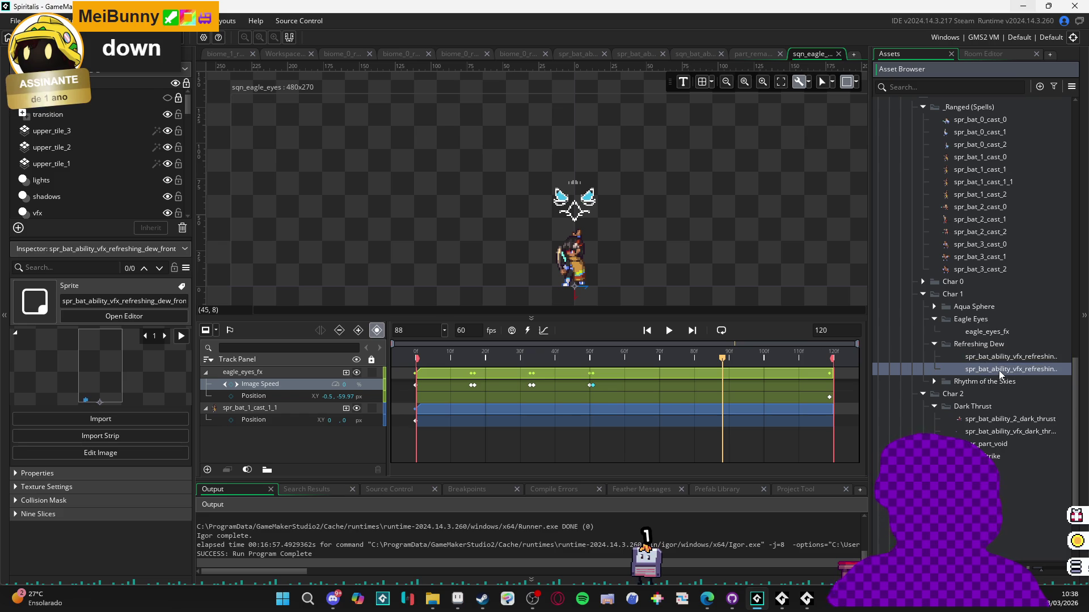
click(993, 358)
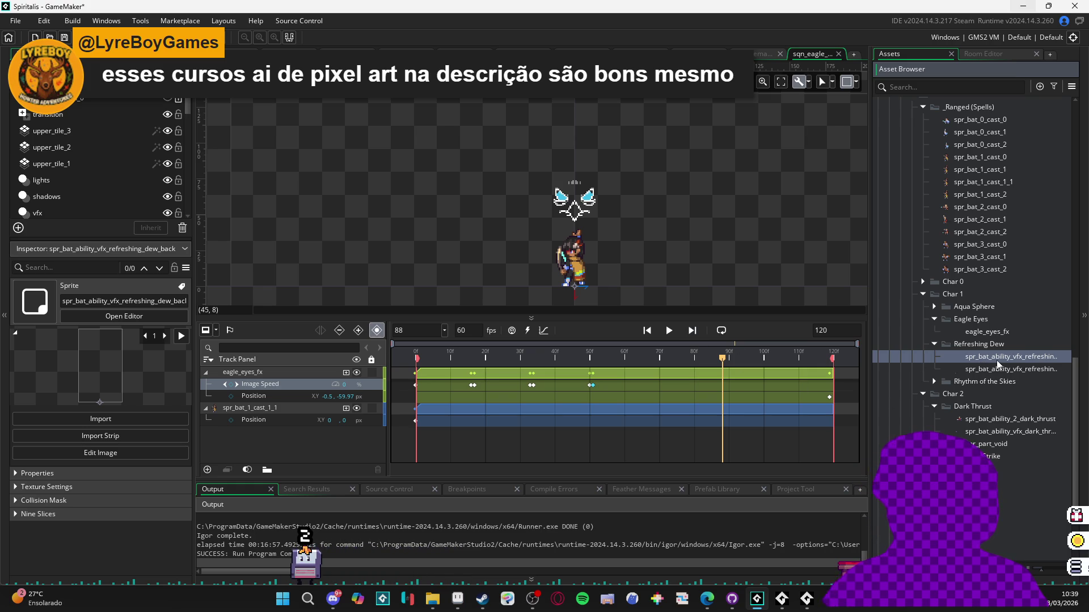
click(1008, 369)
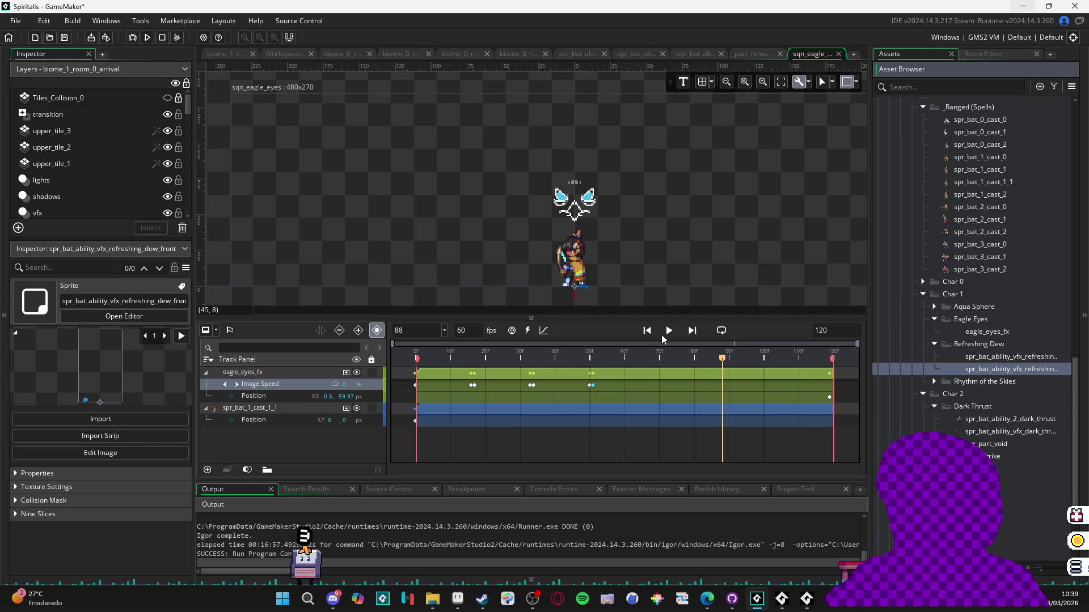
click(182, 336)
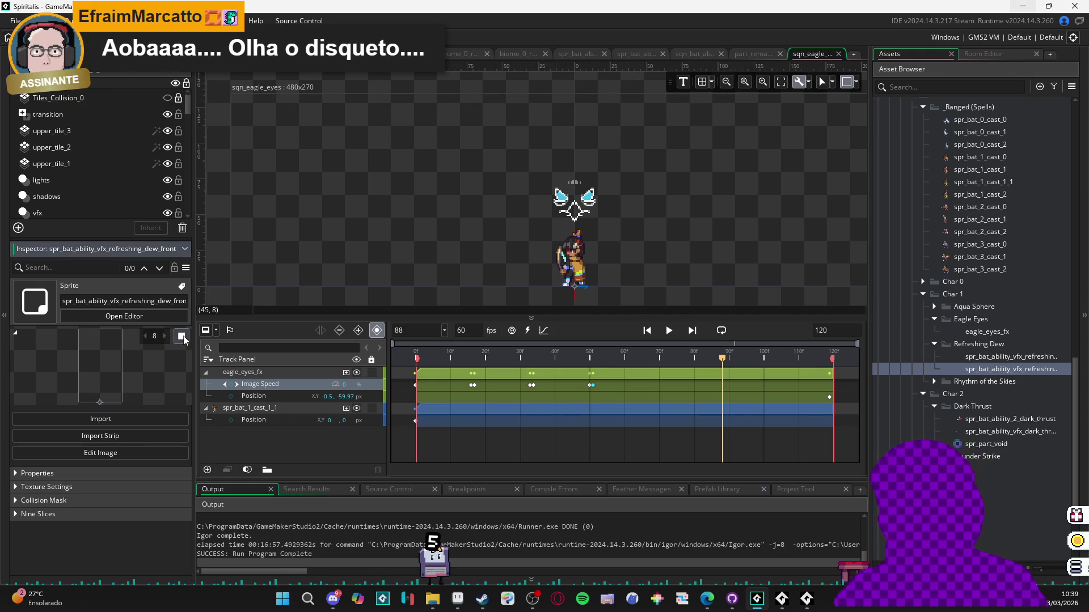
click(183, 336)
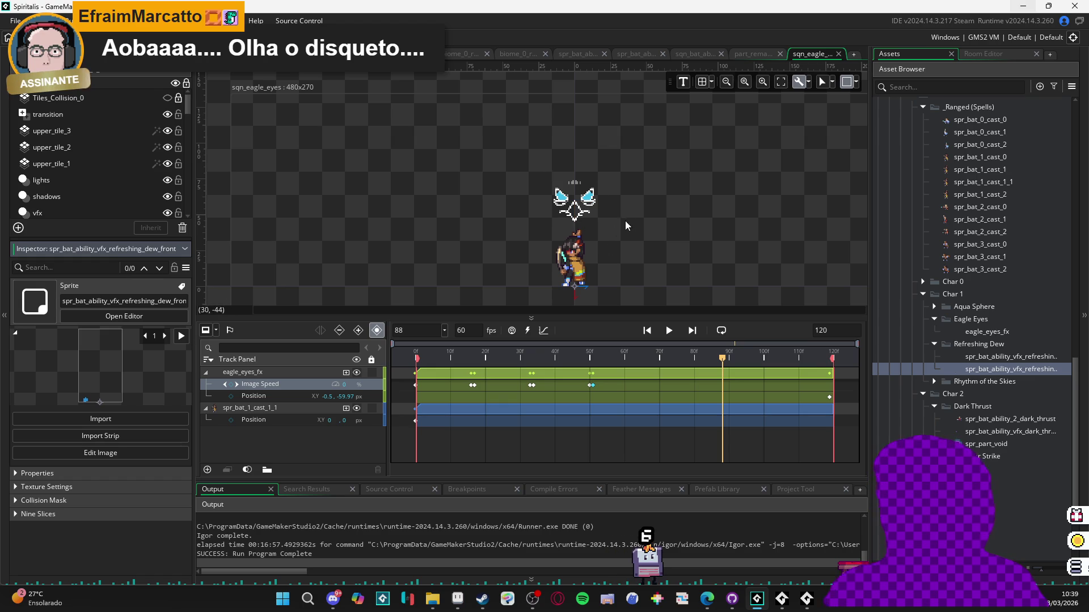
scroll(613, 233, up, 2)
drag(613, 237, 601, 219)
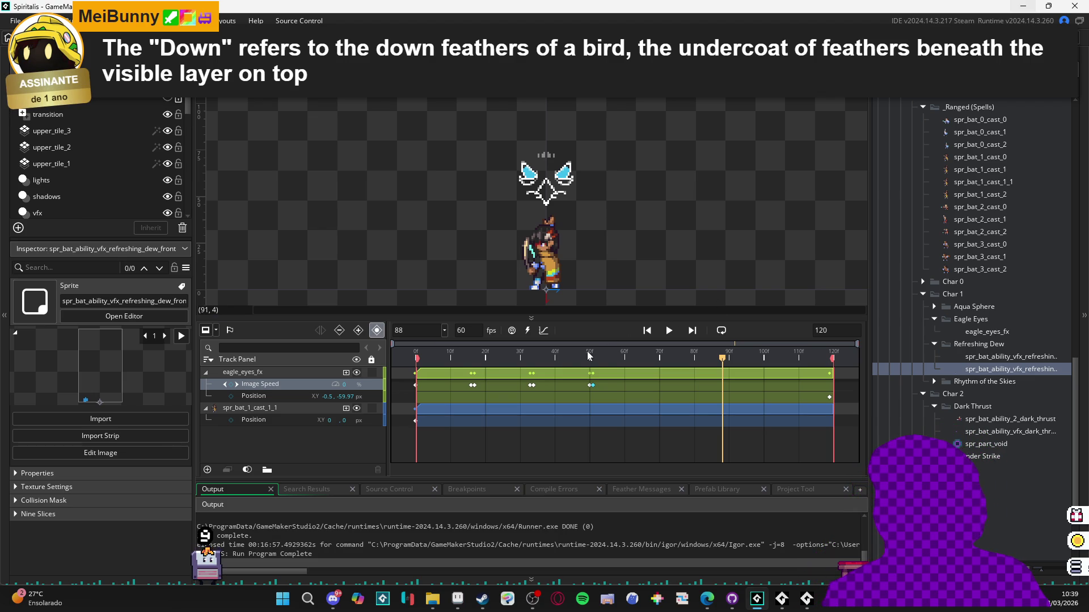
key(space)
key(space)
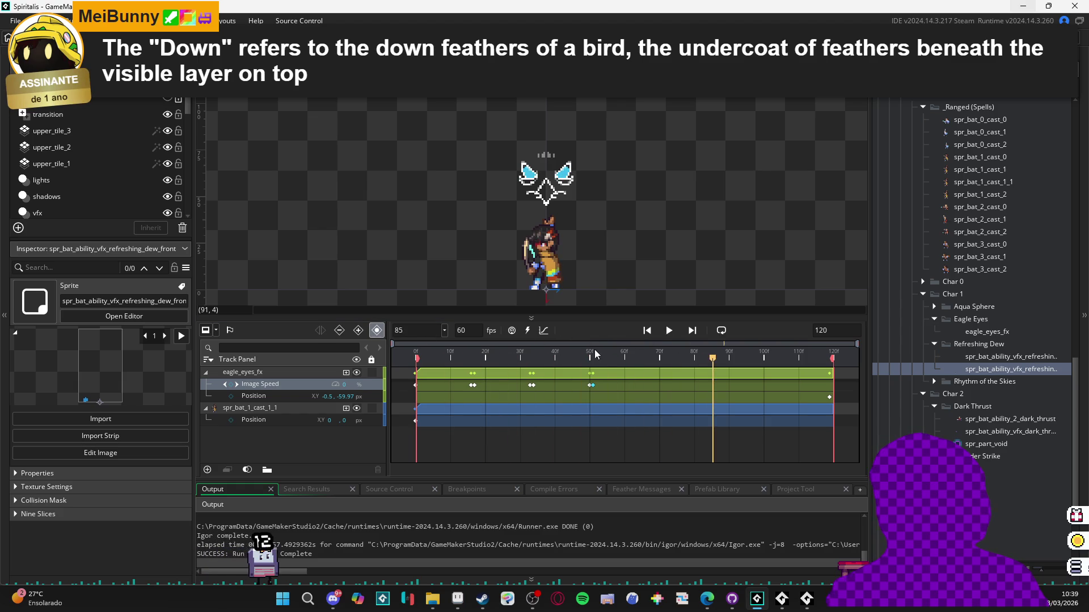
key(space)
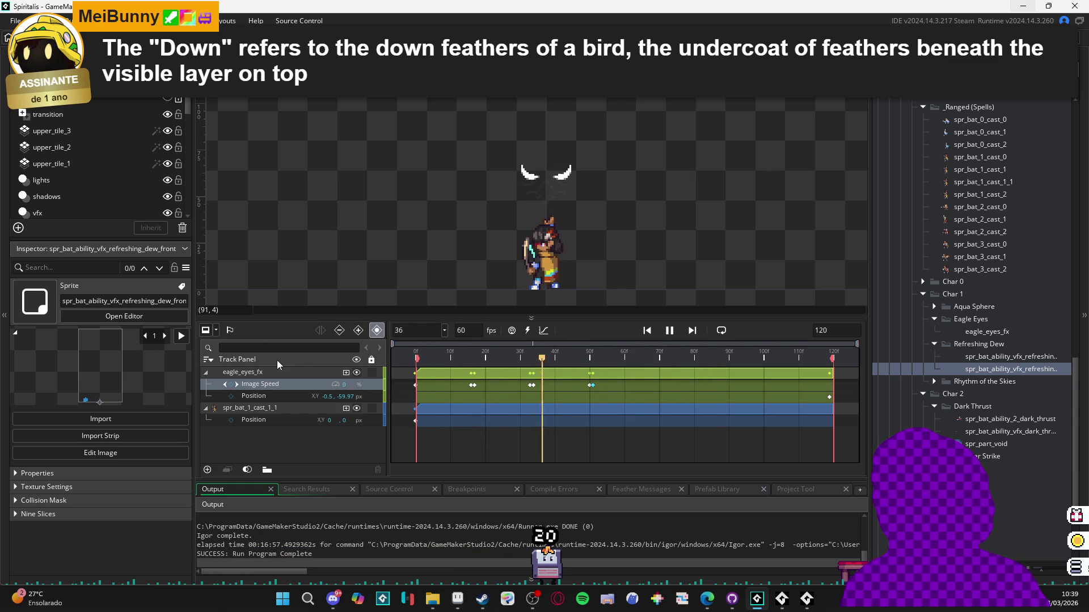
key(space)
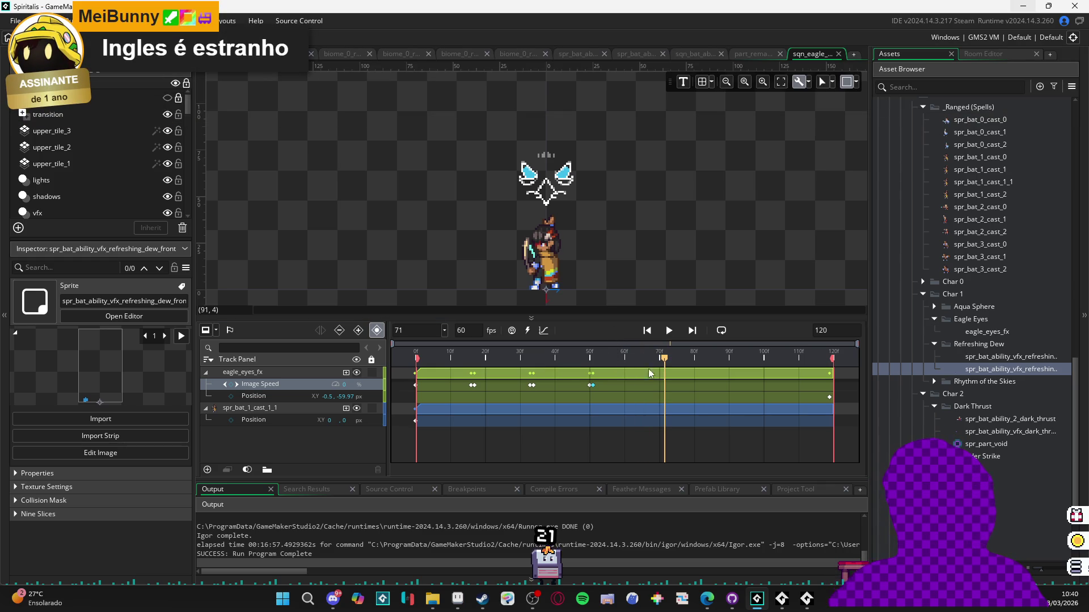
- Replay the sqn_eagle_eyes sequence and park the playhead at frame 65
drag(661, 362, 391, 362)
key(space)
key(space)
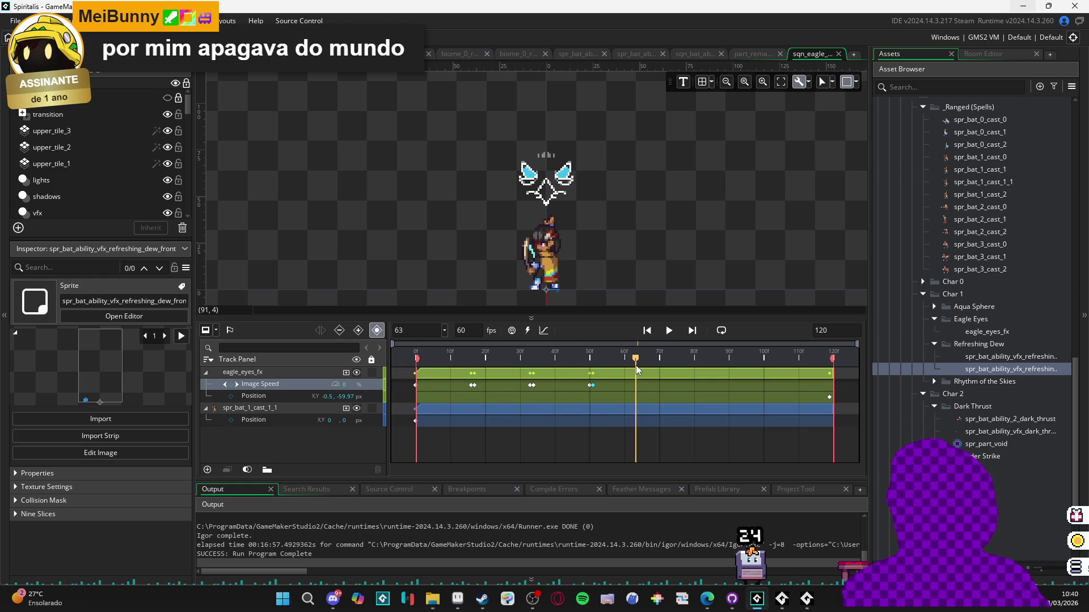
drag(635, 364, 643, 362)
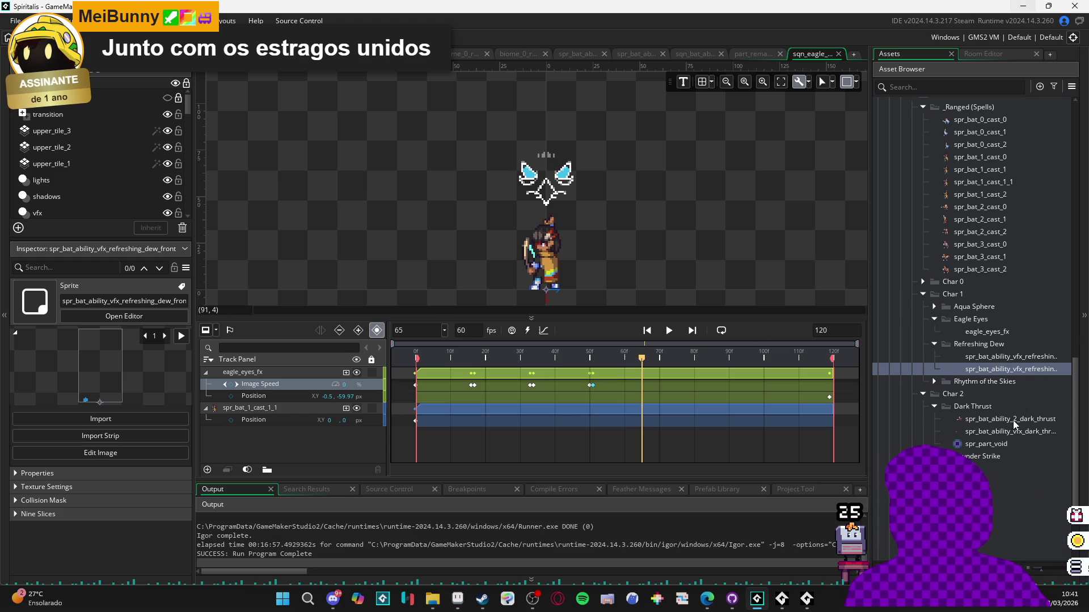
scroll(1012, 329, up, 2)
scroll(1018, 317, down, 5)
scroll(999, 382, up, 3)
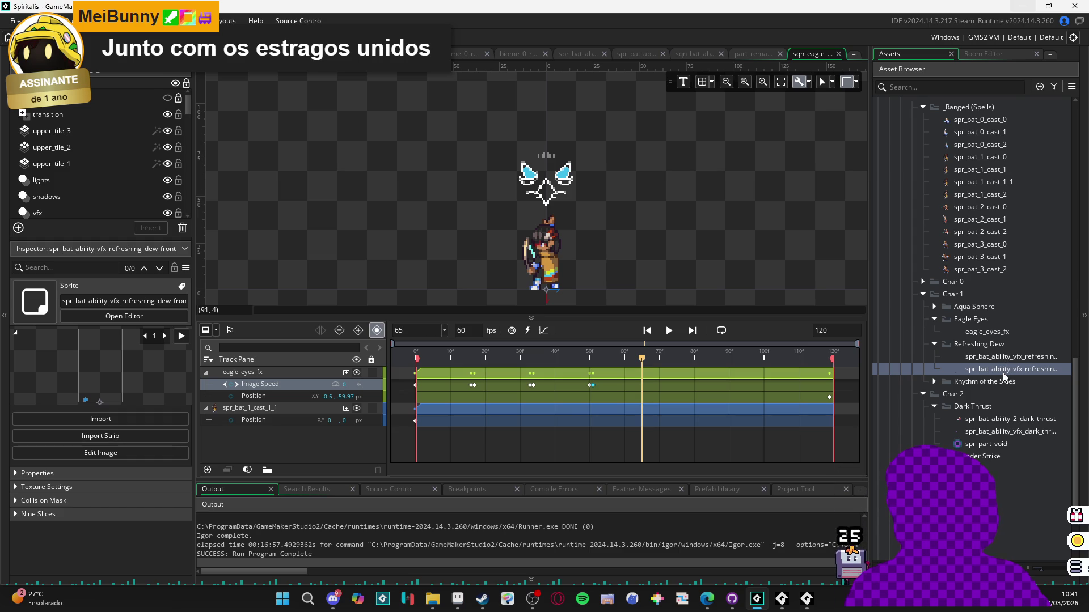
- Rename eagle_eyes_fx to spr_bat_ability_vfx_eagle_eyews and drag it into the sequence as a track
click(1001, 373)
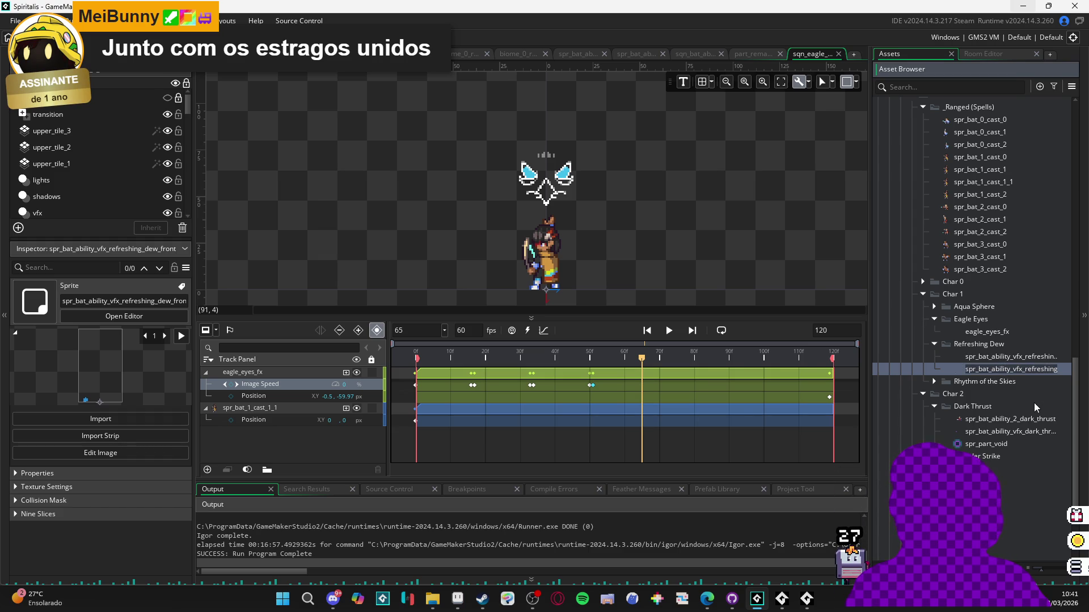
click(988, 331)
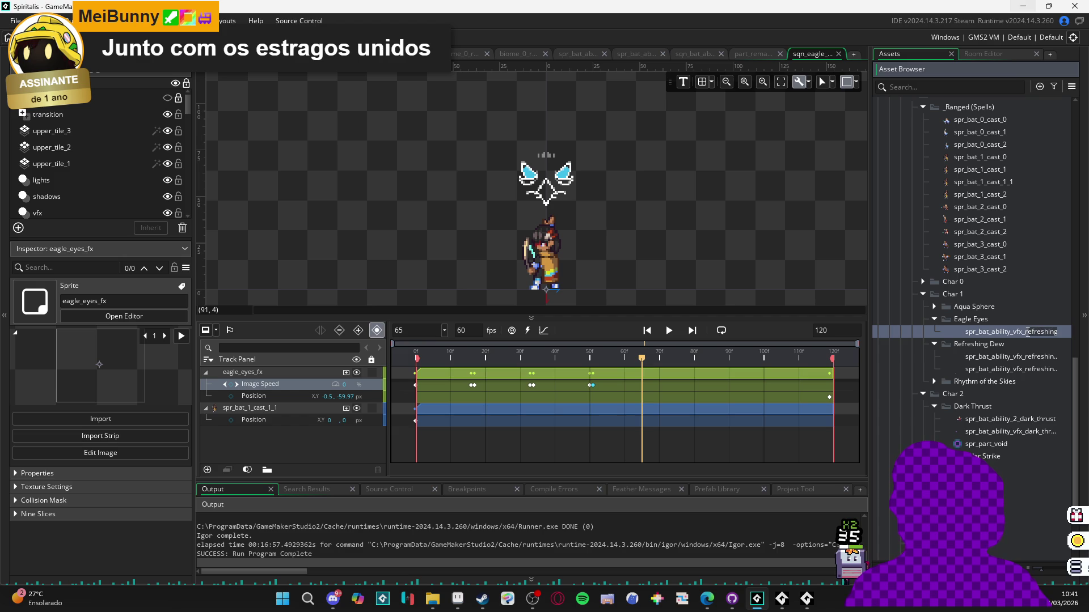
text(dew_fron)
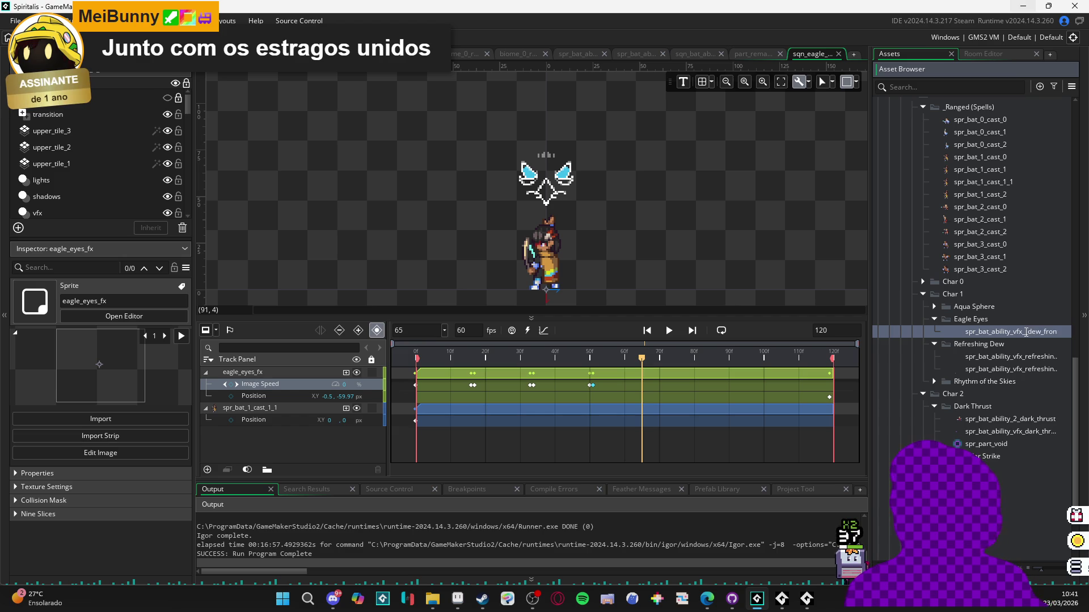
text(eagle)
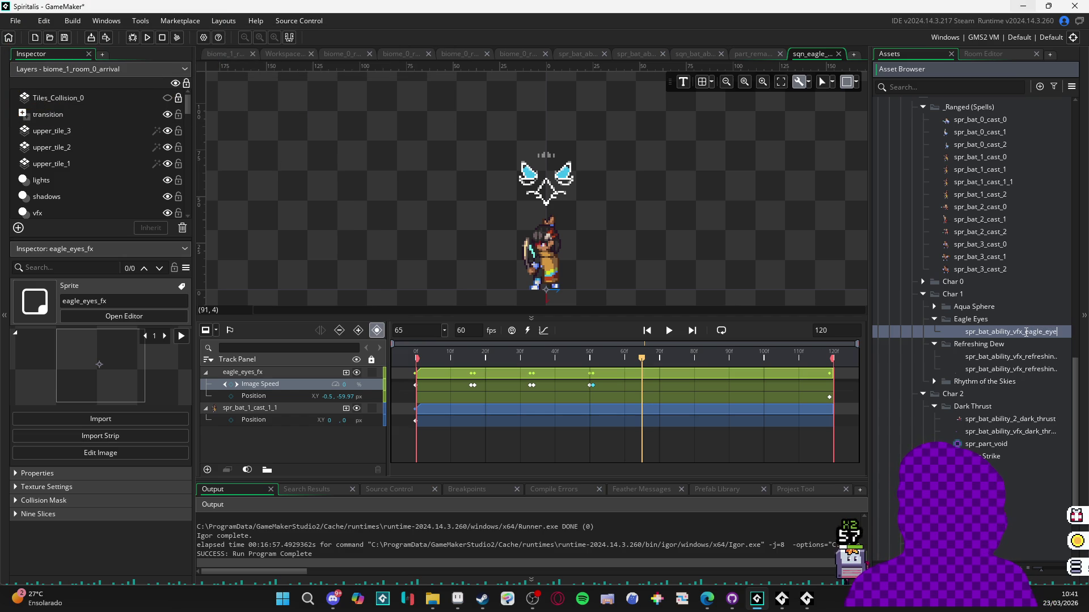
text(ws)
key(Return)
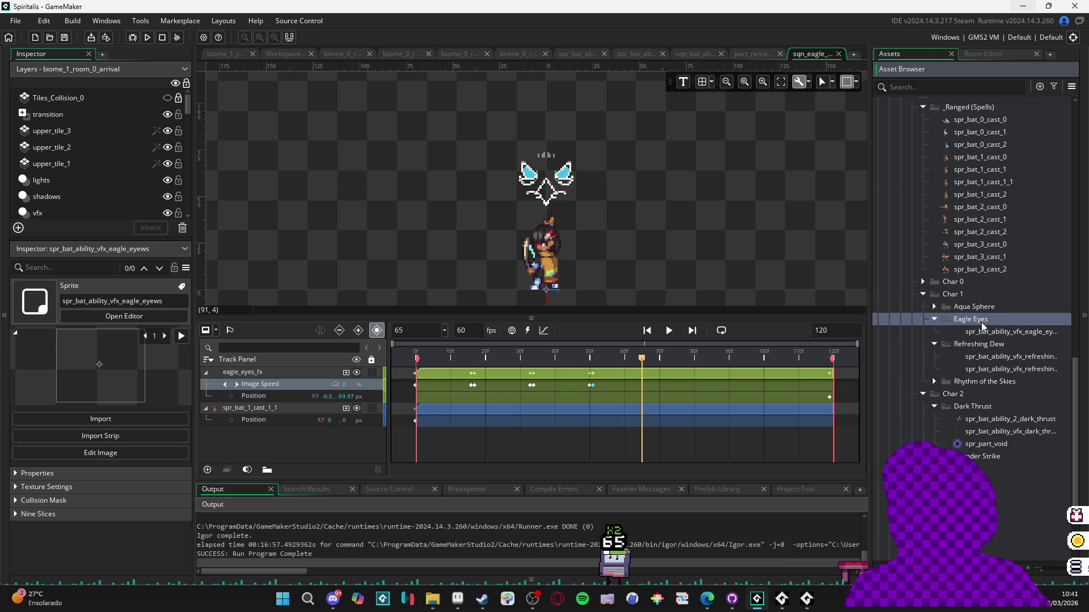
mouse_move(988, 332)
mouse_down()
mouse_move(998, 335)
mouse_move(340, 431)
mouse_move(269, 425)
mouse_up()
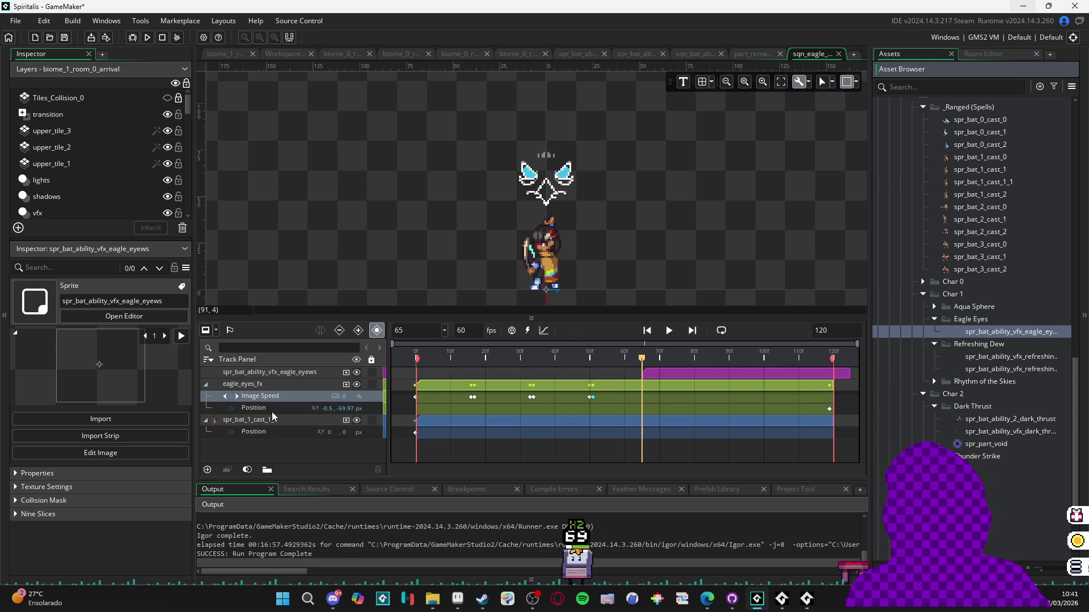
- Copy the eagle_eyes_fx keyframes onto the new eagle eyes track and delete the old track
click(279, 381)
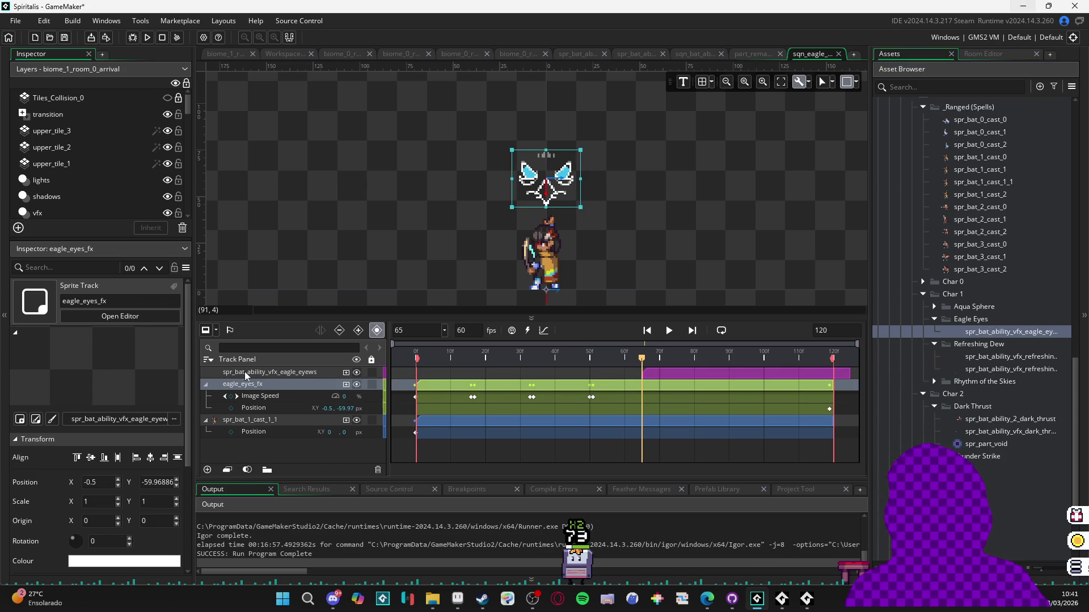
click(262, 391)
key(ctrl+c)
click(270, 374)
key(ctrl+v)
click(261, 386)
key(Delete)
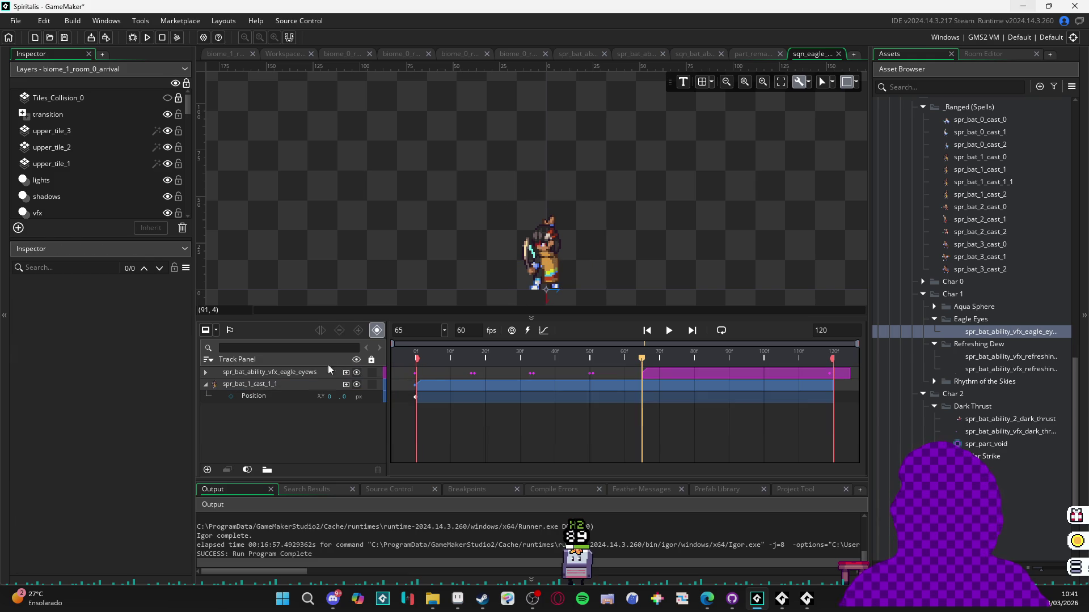
- Move the eagle eyes clip to the start and stretch it to frame 120, previewing the timing
click(264, 374)
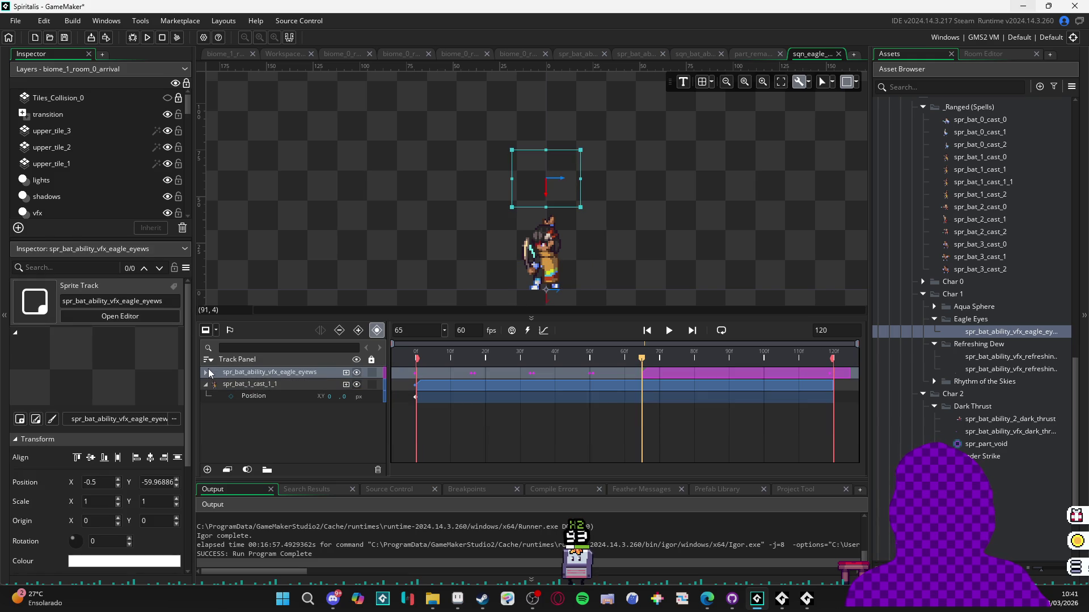
click(206, 372)
click(652, 405)
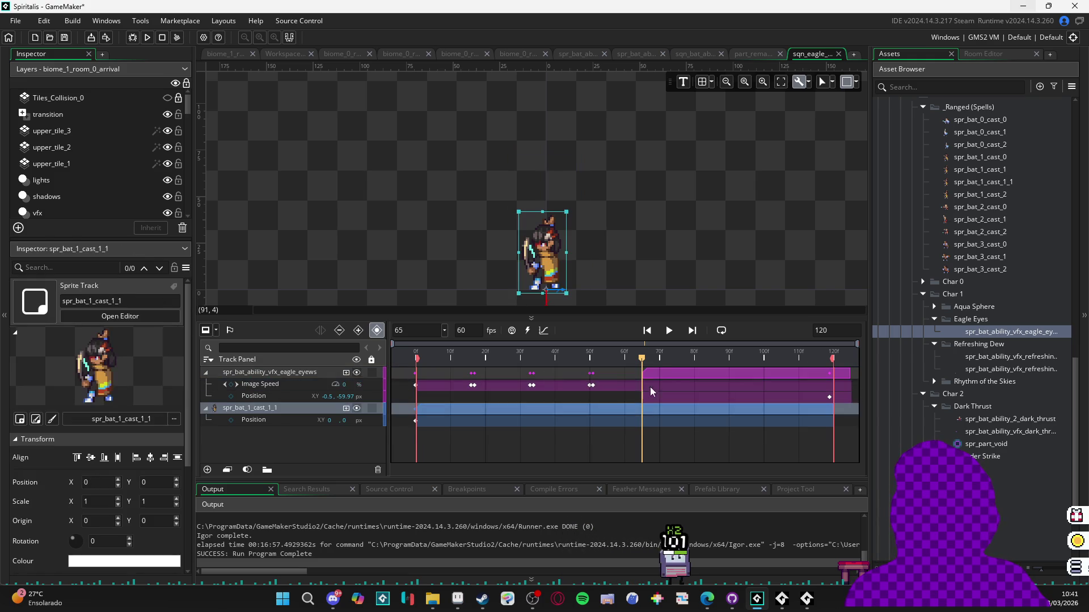
drag(662, 377, 437, 383)
key(space)
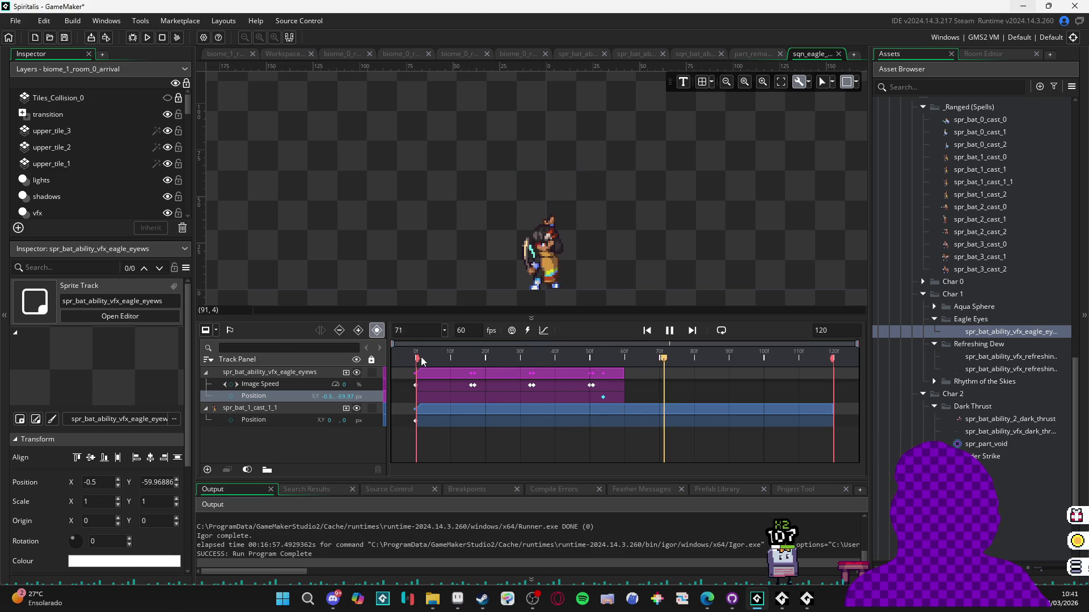
click(590, 354)
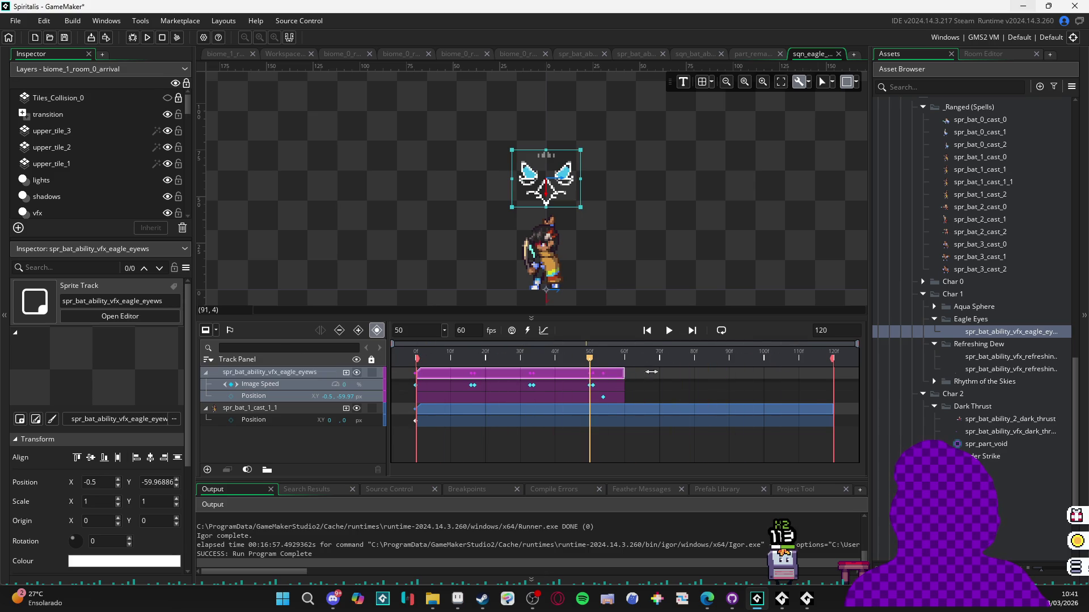
drag(624, 374, 832, 372)
key(space)
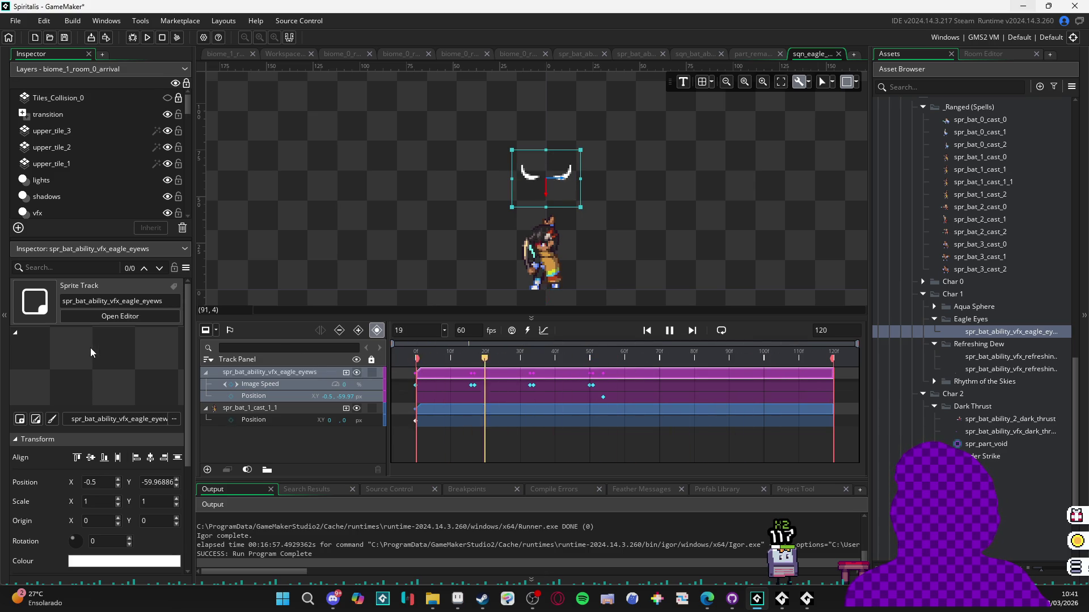
key(space)
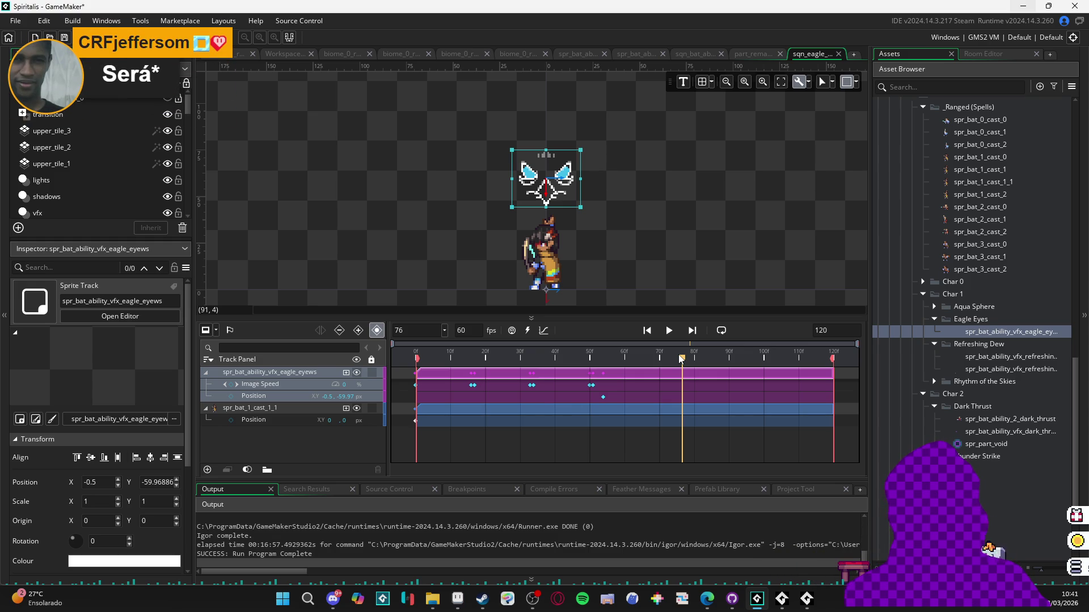
- Import spr_part_feather from File Explorer into the Asset Browser and open it
click(432, 599)
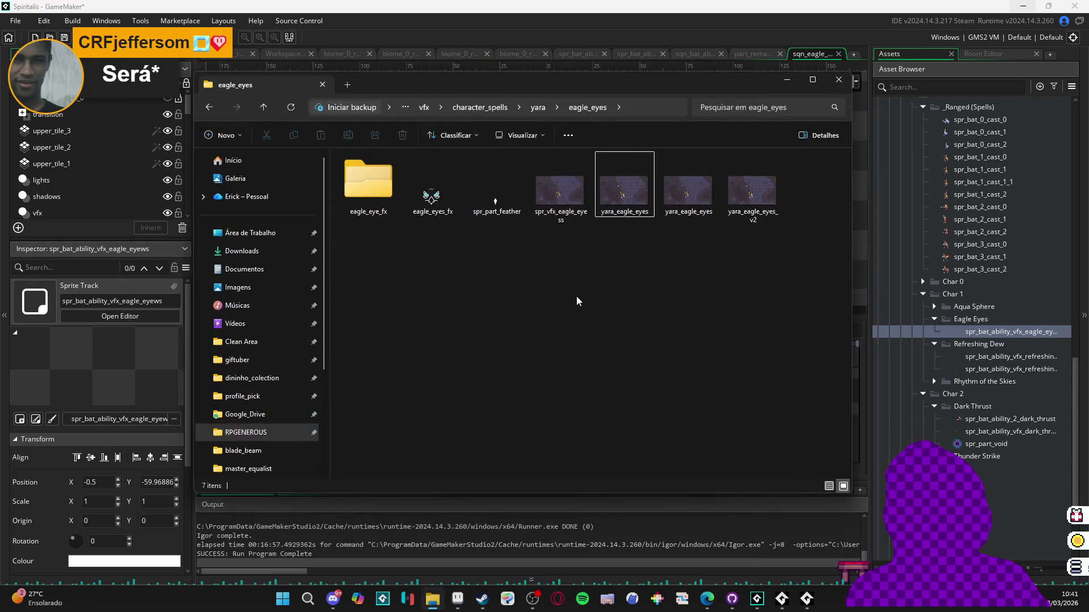
mouse_move(499, 203)
mouse_down()
mouse_move(495, 189)
mouse_move(367, 270)
mouse_move(992, 320)
mouse_up()
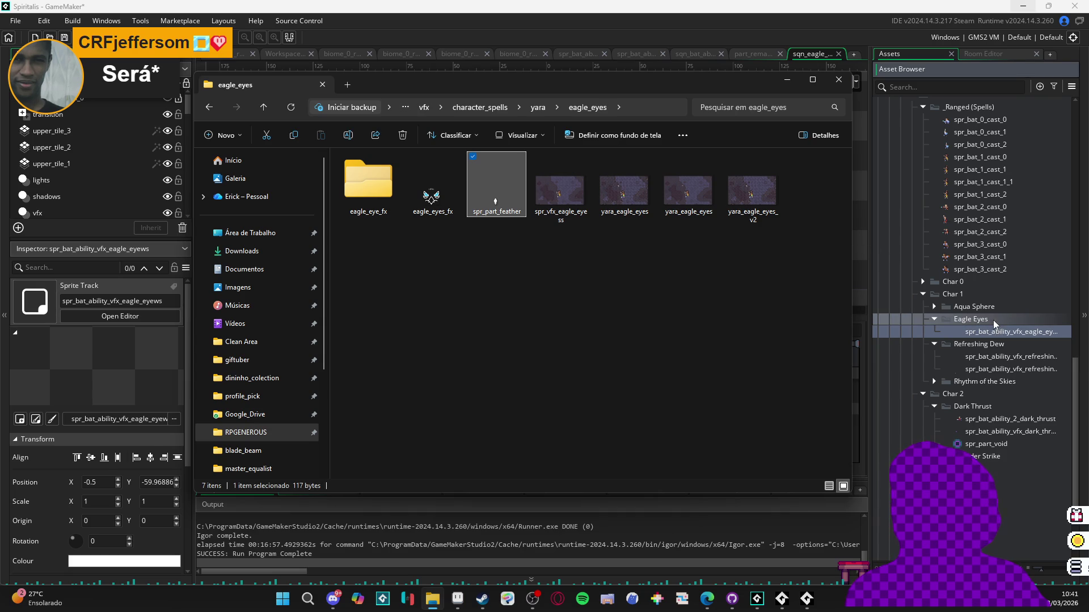
double_click(1002, 342)
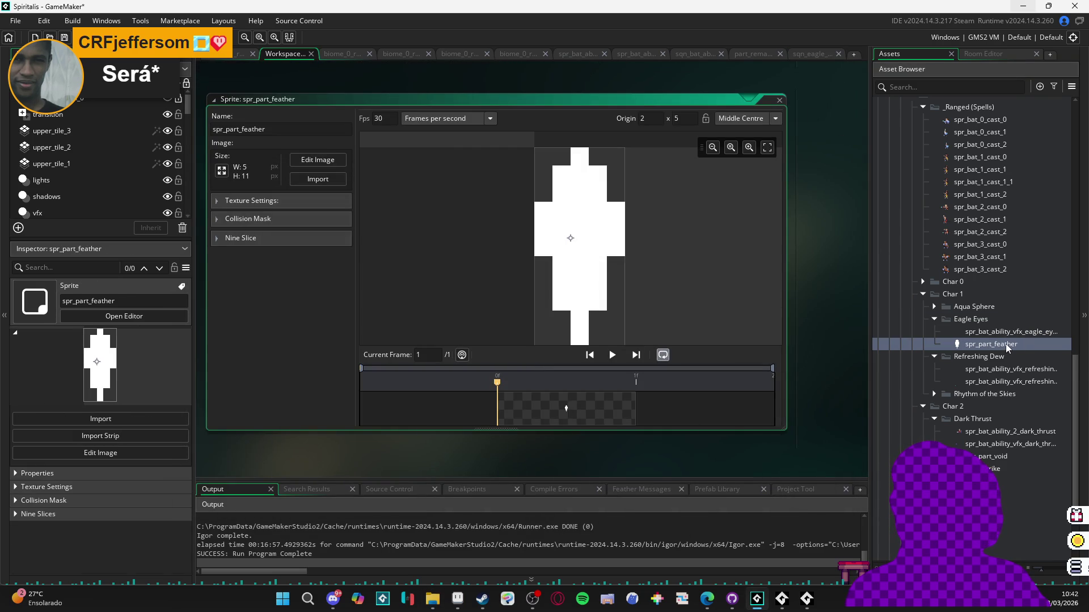
- Compare part_ejection, part_ejection_part_radial and part_ejection_part_radial_light, settling on part_ejection_part_radial
scroll(1005, 343, down, 15)
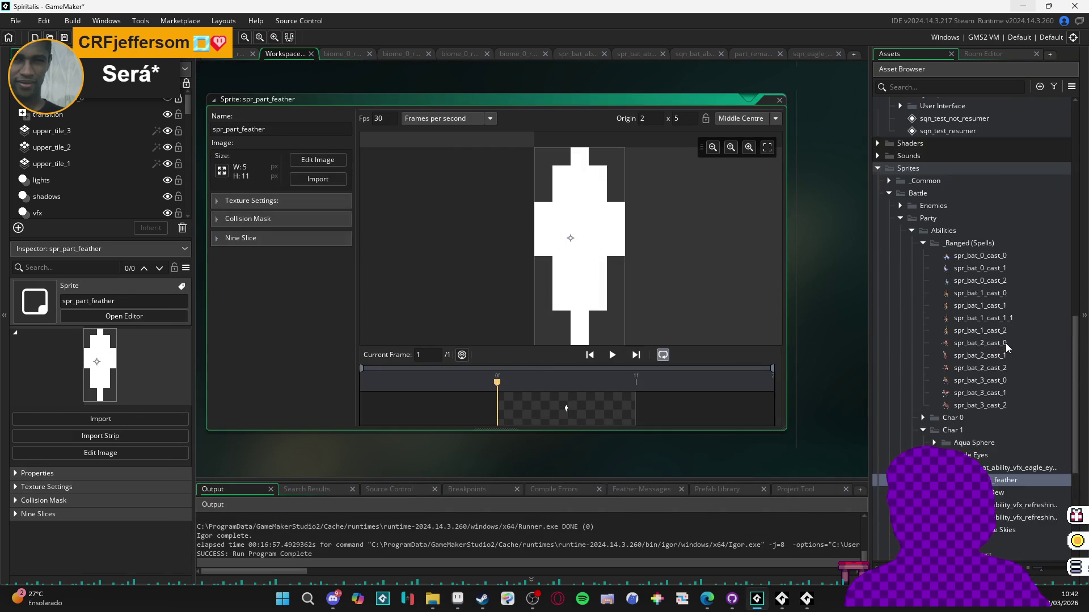
scroll(967, 291, up, 3)
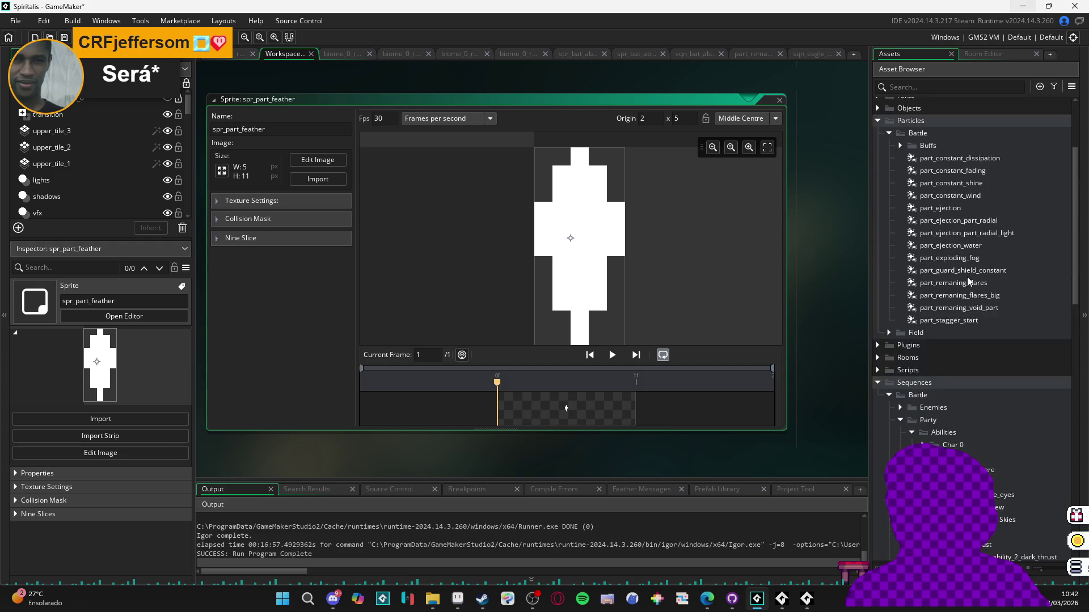
scroll(958, 227, up, 2)
click(968, 281)
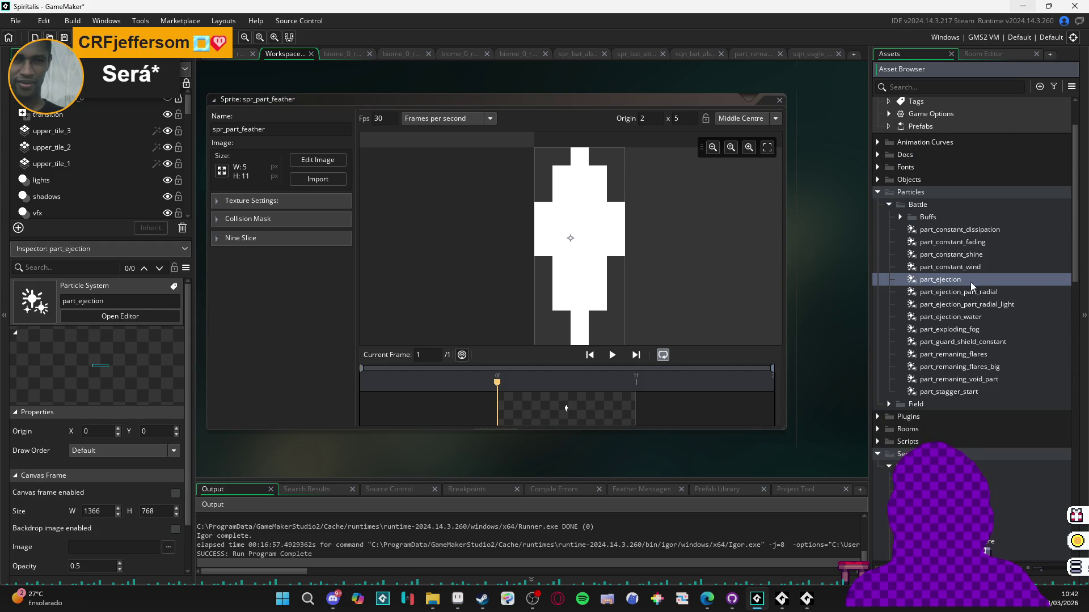
click(961, 291)
click(962, 283)
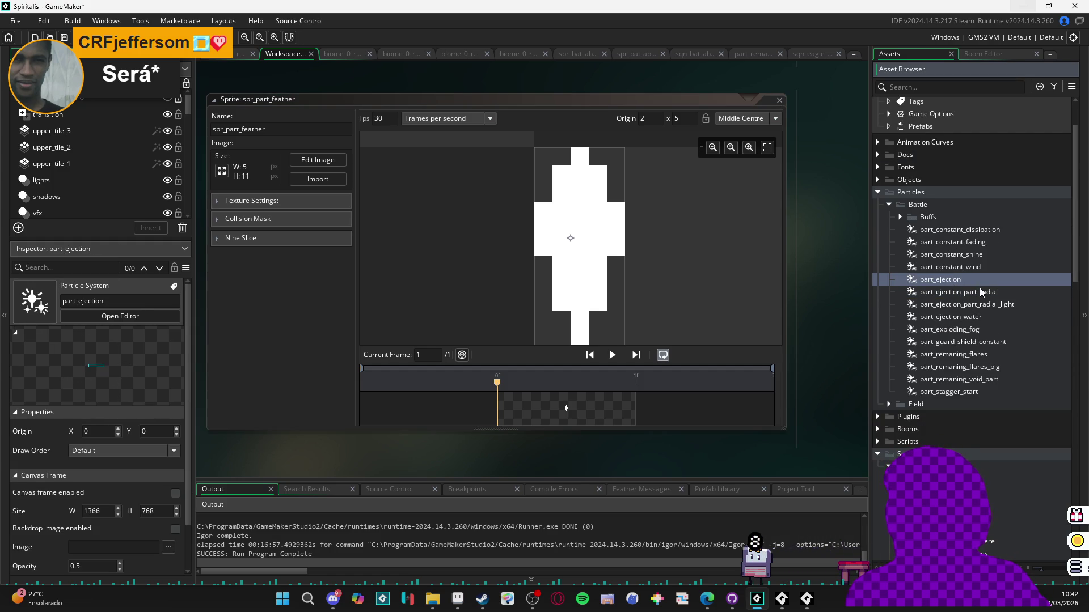
click(981, 292)
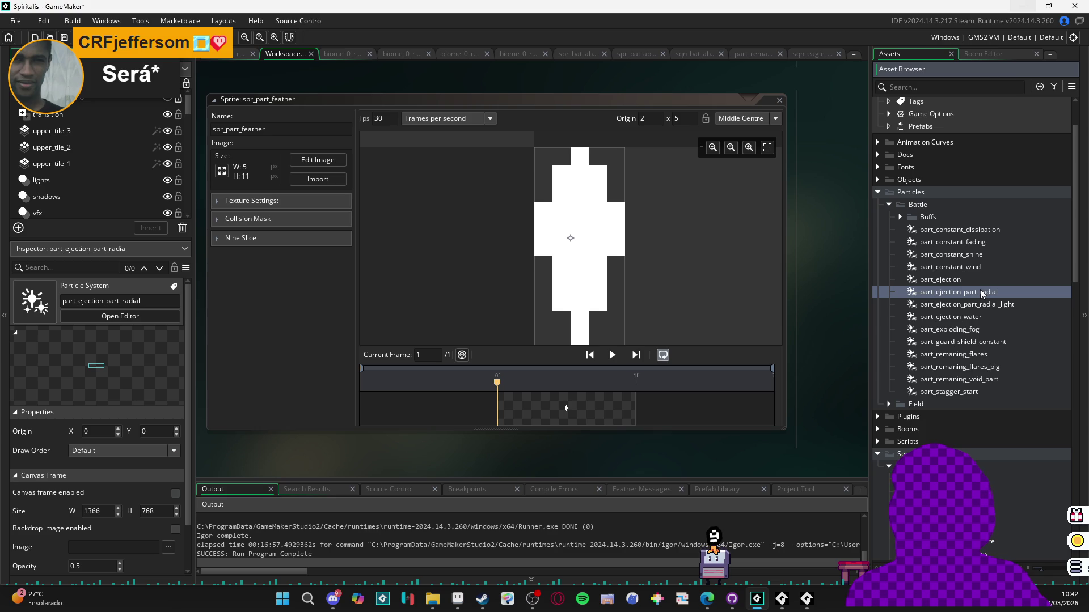
click(958, 281)
click(962, 290)
click(959, 306)
click(961, 293)
click(969, 304)
click(971, 295)
click(976, 304)
click(992, 292)
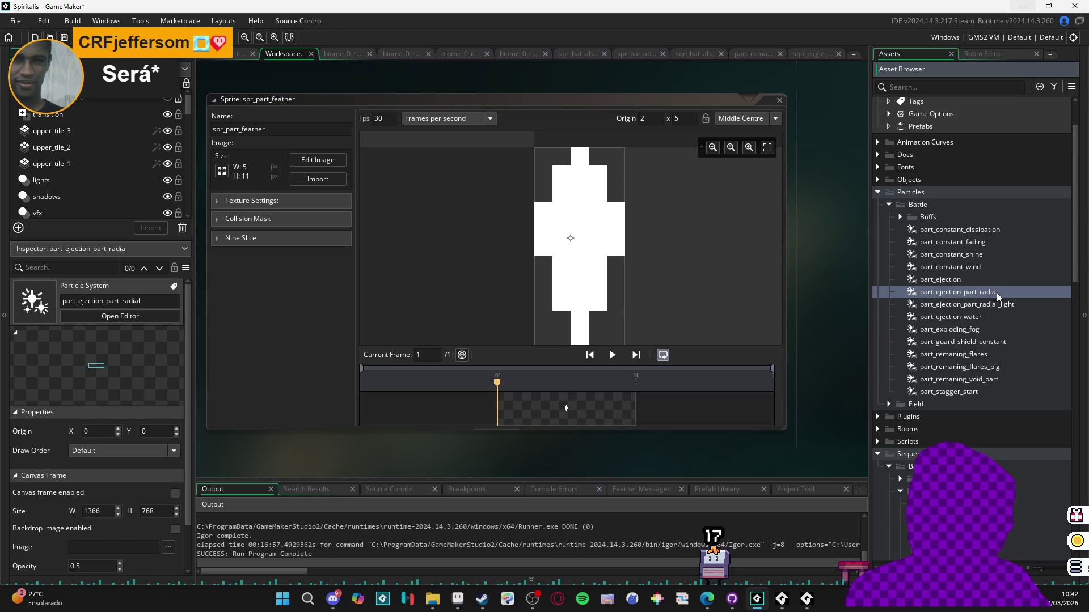
- Duplicate part_ejection_part_radial and rename the copy part_ejection_part_radial_feather
key(ctrl+d)
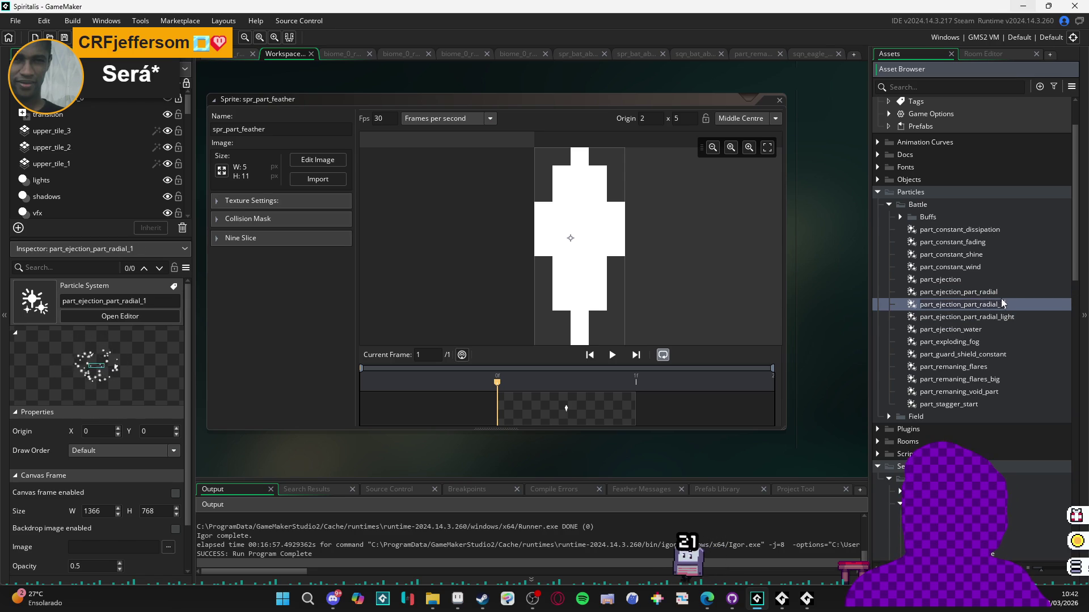
click(1011, 305)
key(BackSpace)
text(feather)
key(Return)
- Open the feather particle system and assign spr_part_feather as its particle texture
double_click(1011, 304)
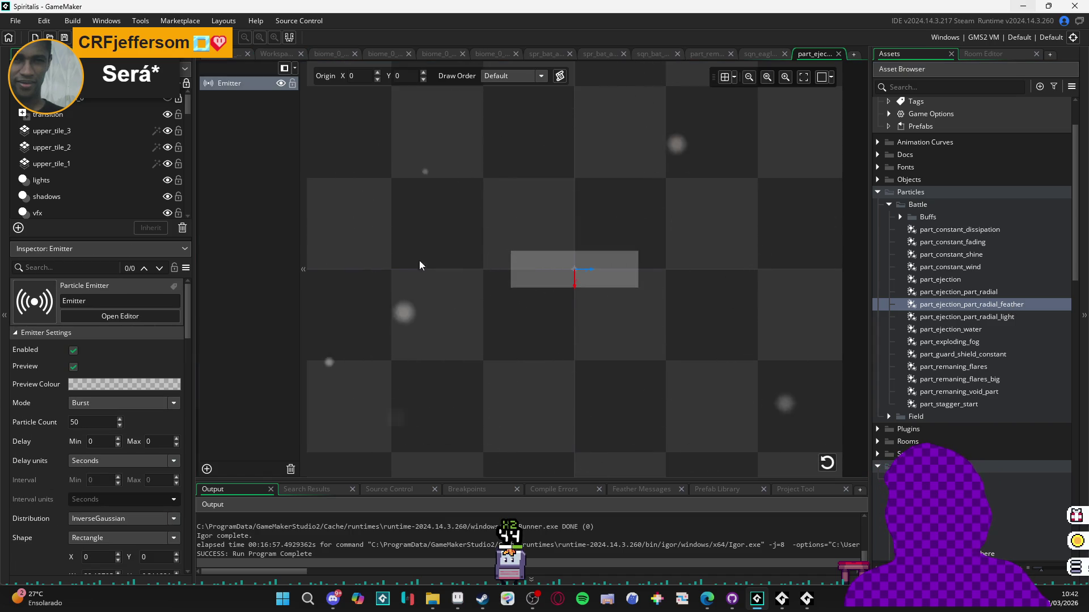
scroll(123, 417, down, 2)
scroll(123, 417, down, 2)
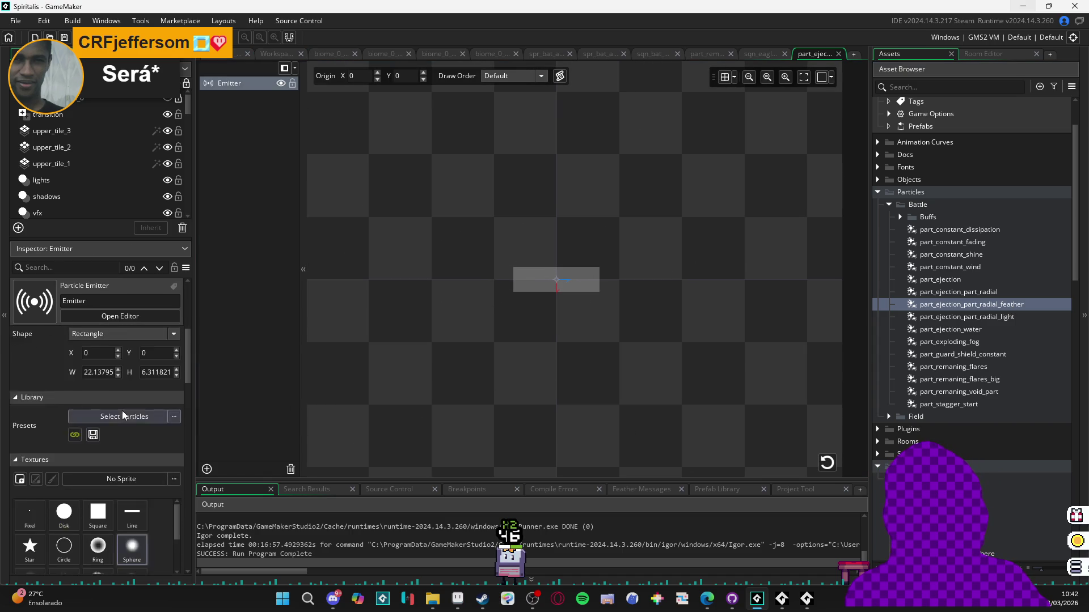
scroll(932, 387, down, 5)
scroll(1002, 334, down, 10)
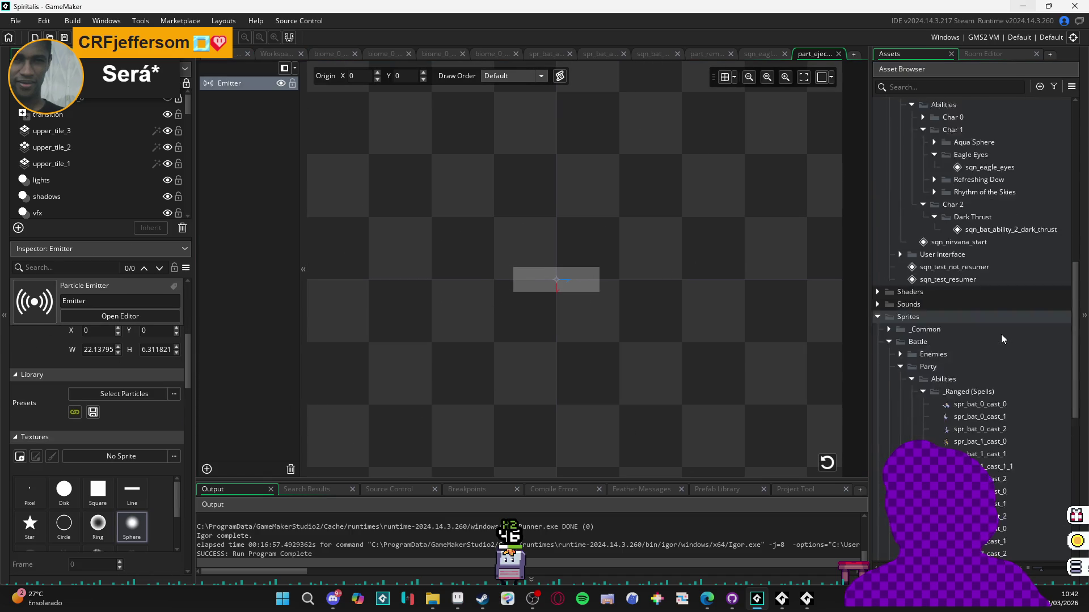
mouse_move(993, 379)
mouse_down()
mouse_move(600, 389)
mouse_move(108, 456)
mouse_up()
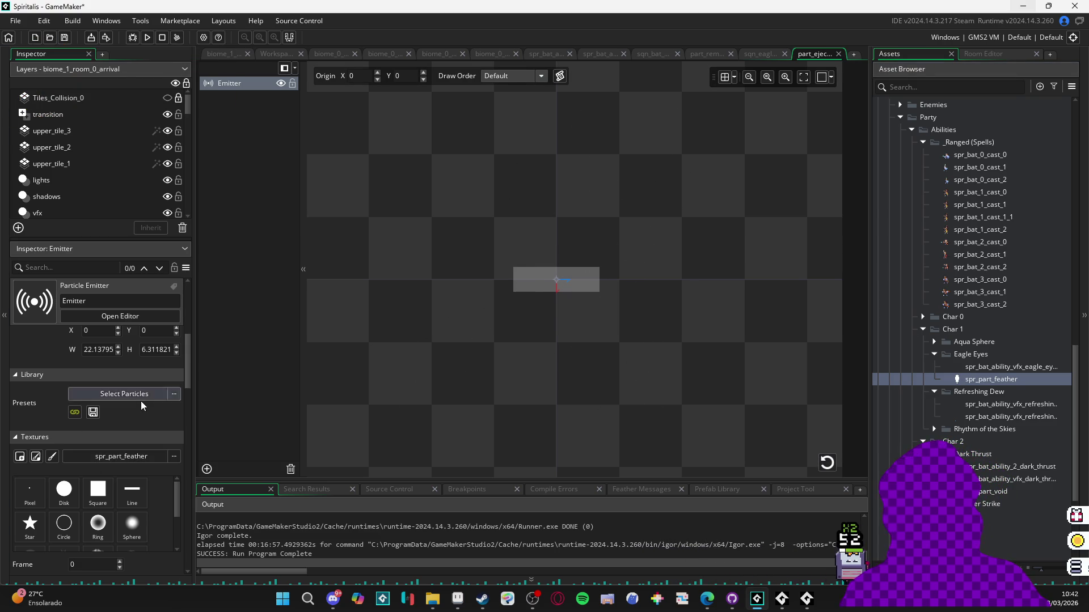
- Adjust the particle Scale X and replay the burst preview
scroll(136, 453, down, 5)
scroll(138, 467, down, 2)
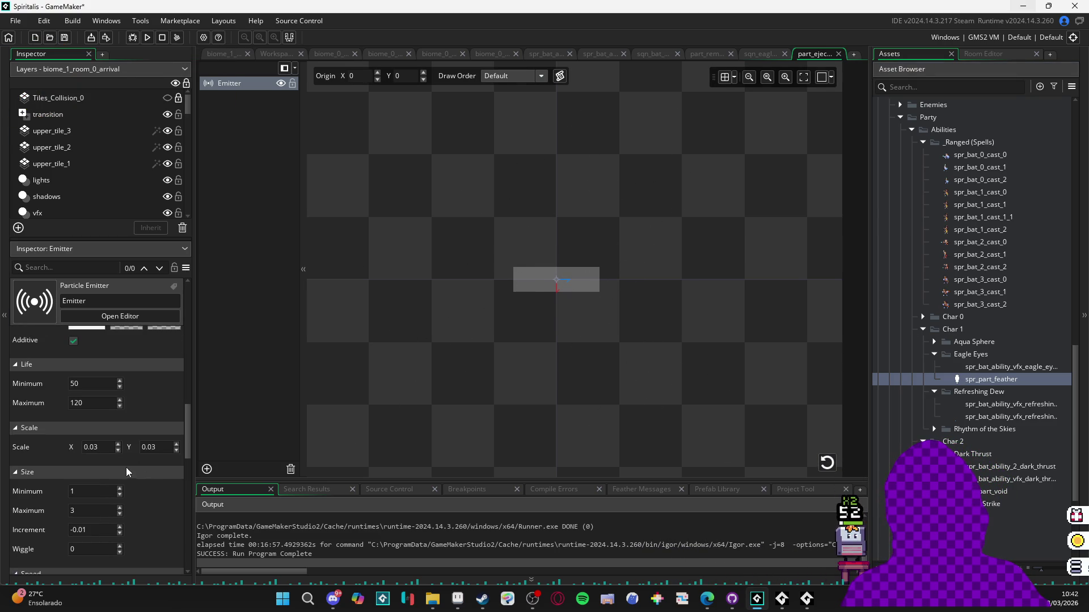
click(85, 448)
text(1)
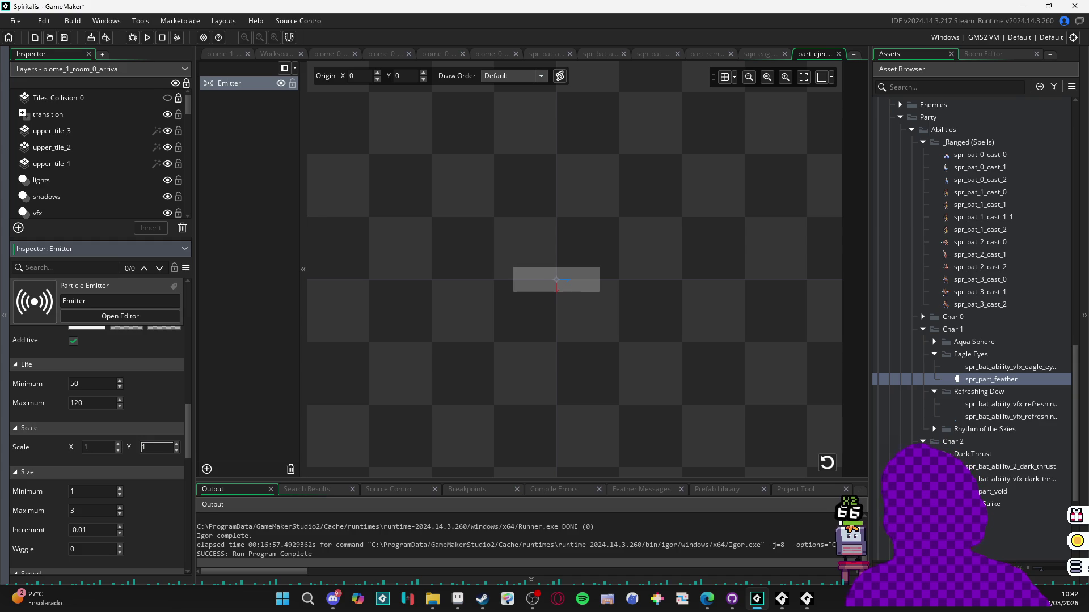
click(826, 465)
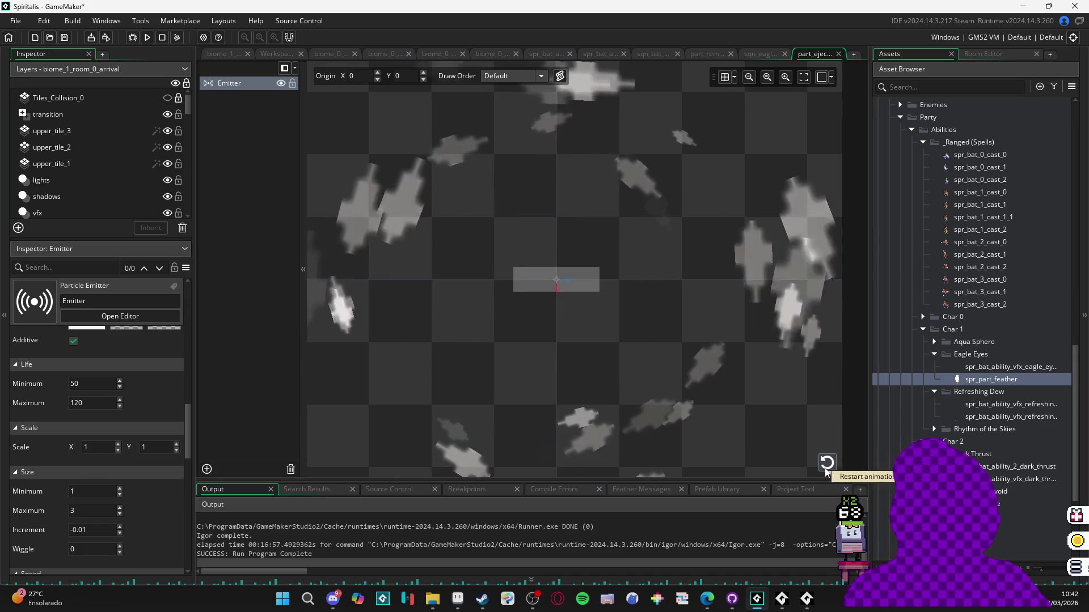
click(826, 465)
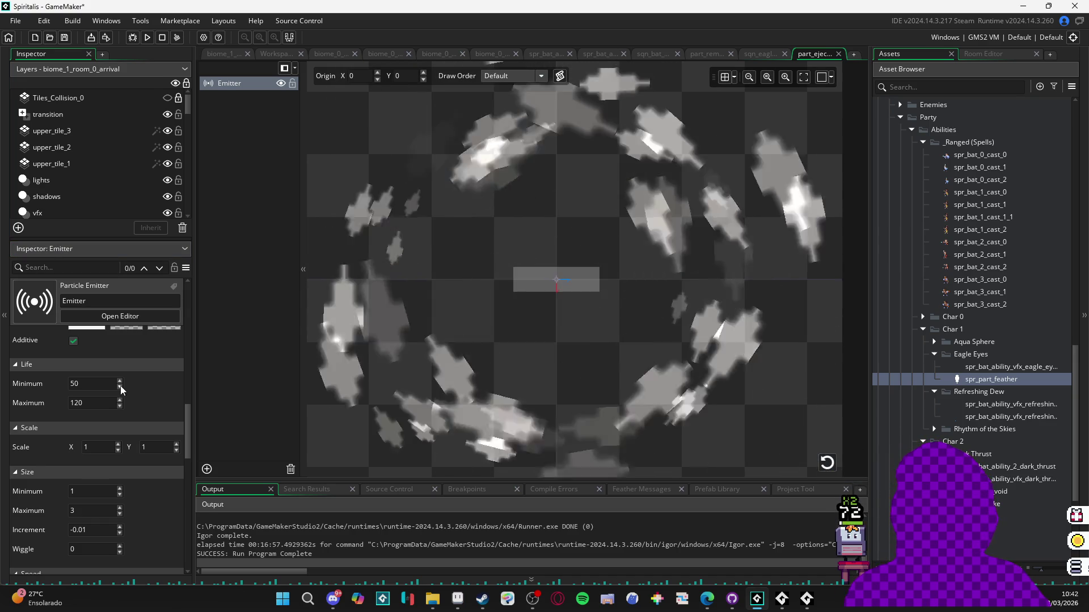
- Check spr_part_feather's texture settings, then cut the burst from 50 to 20 particles
double_click(992, 379)
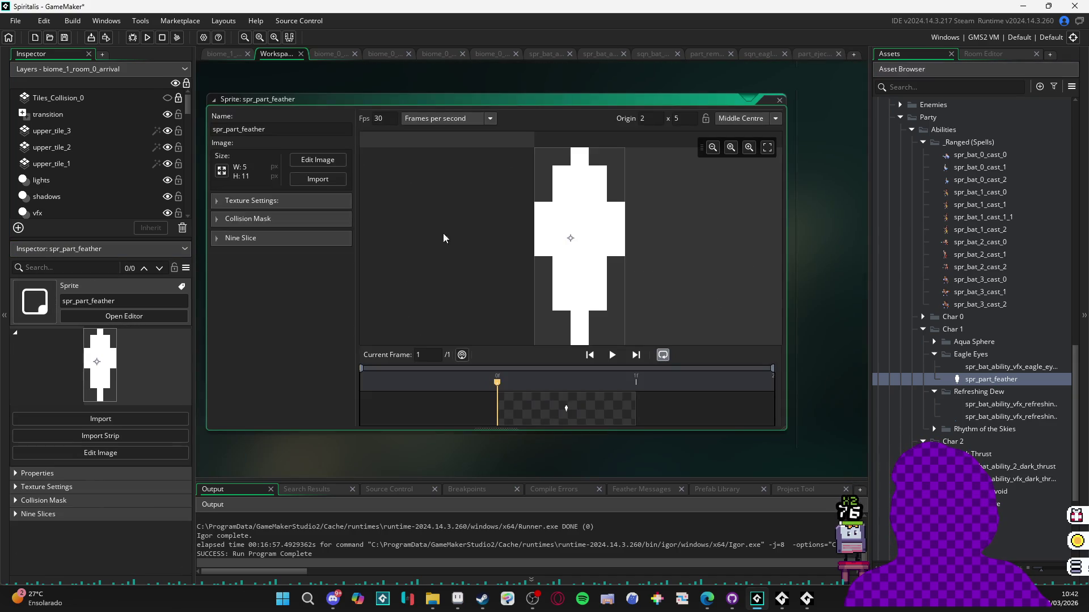
click(287, 204)
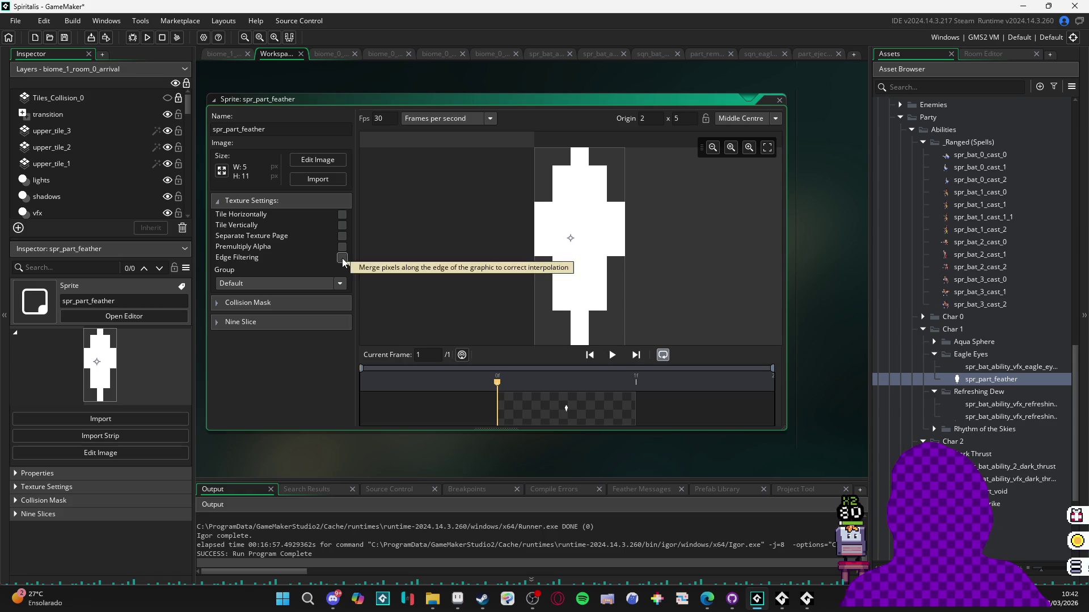
click(817, 54)
click(825, 462)
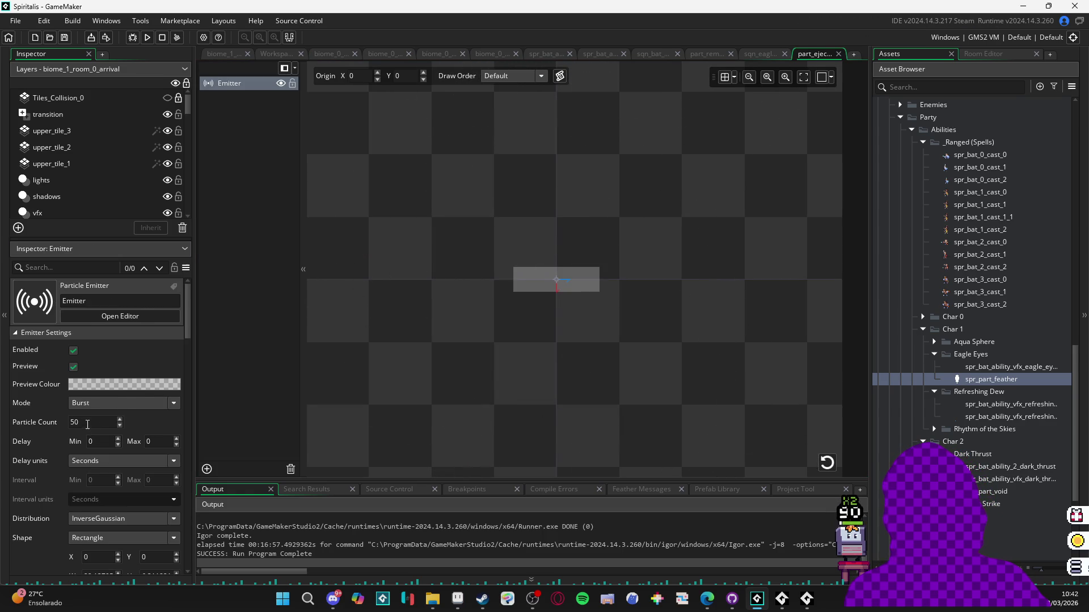
click(91, 422)
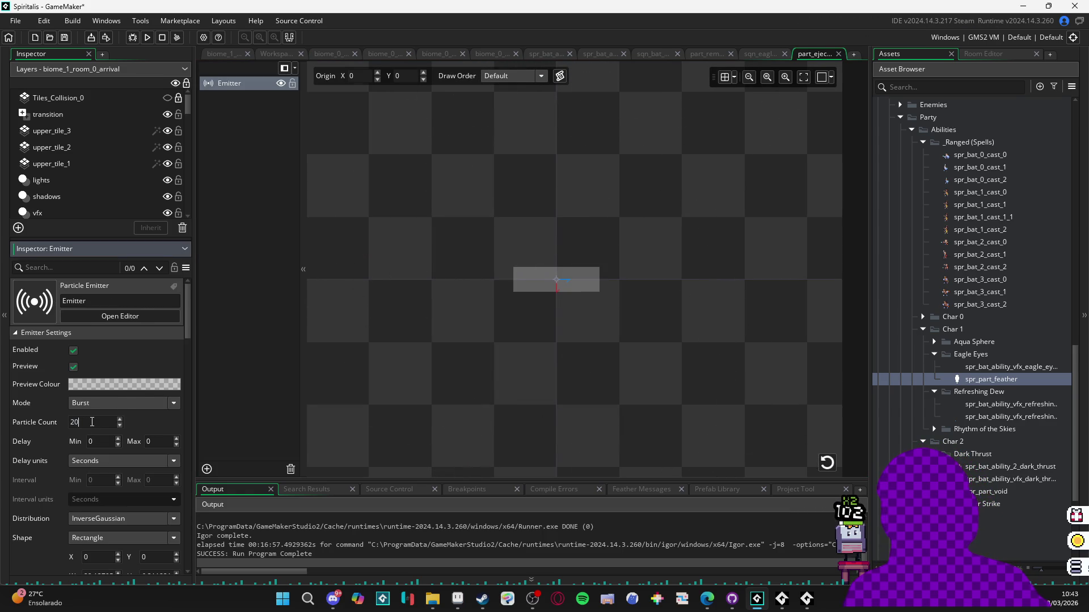
click(831, 470)
- In Aseprite's eagle_eyes_fx tab, marquee a 23×23 area over the eagle face, then return to GameMaker
key(alt+Tab)
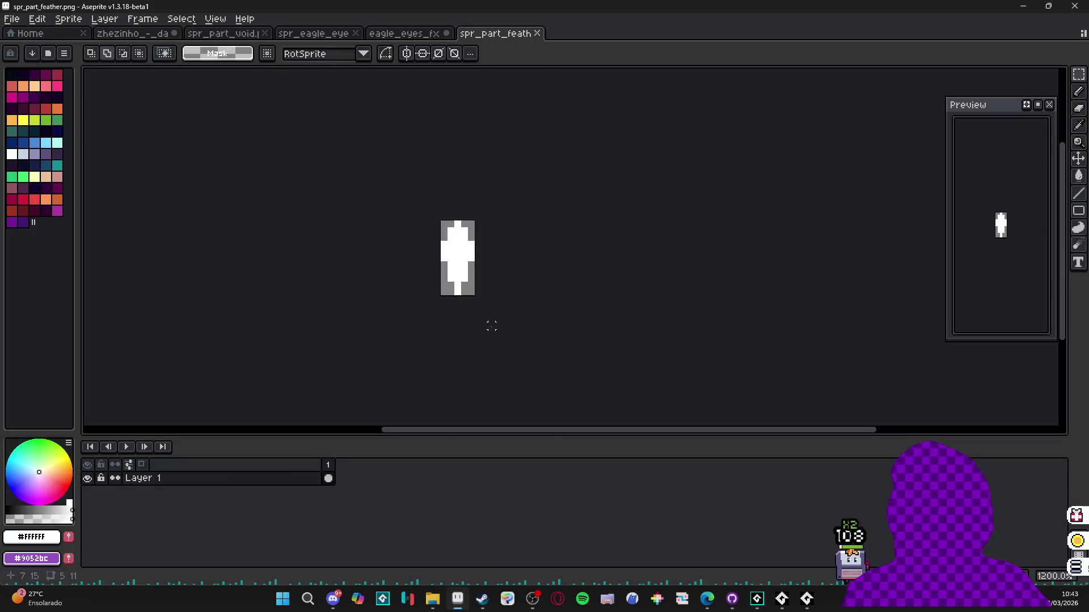
key(ctrl+shift+Tab)
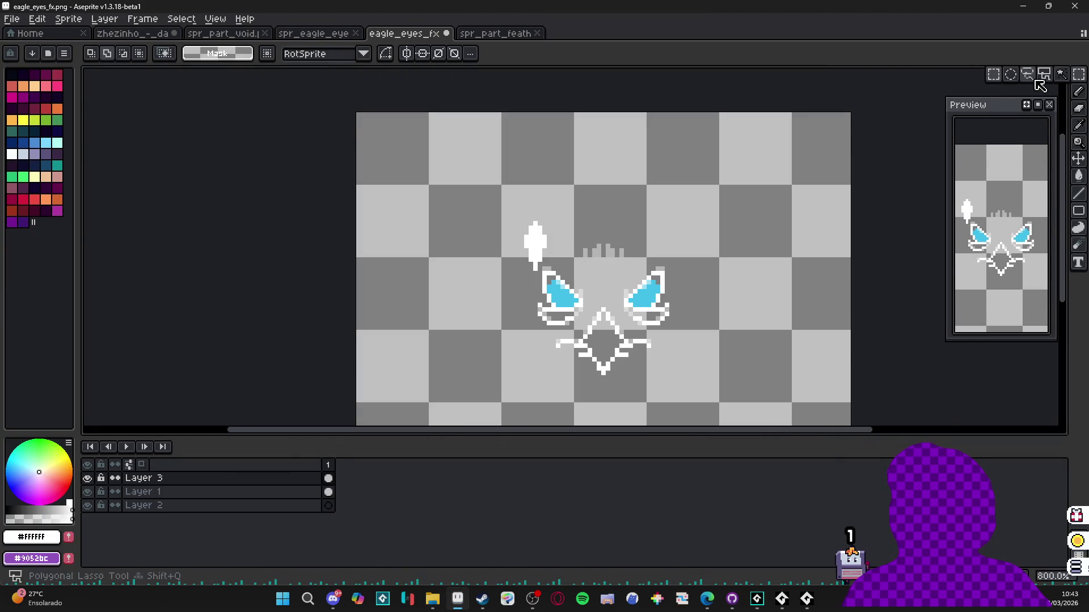
drag(555, 252, 653, 351)
key(alt+Tab)
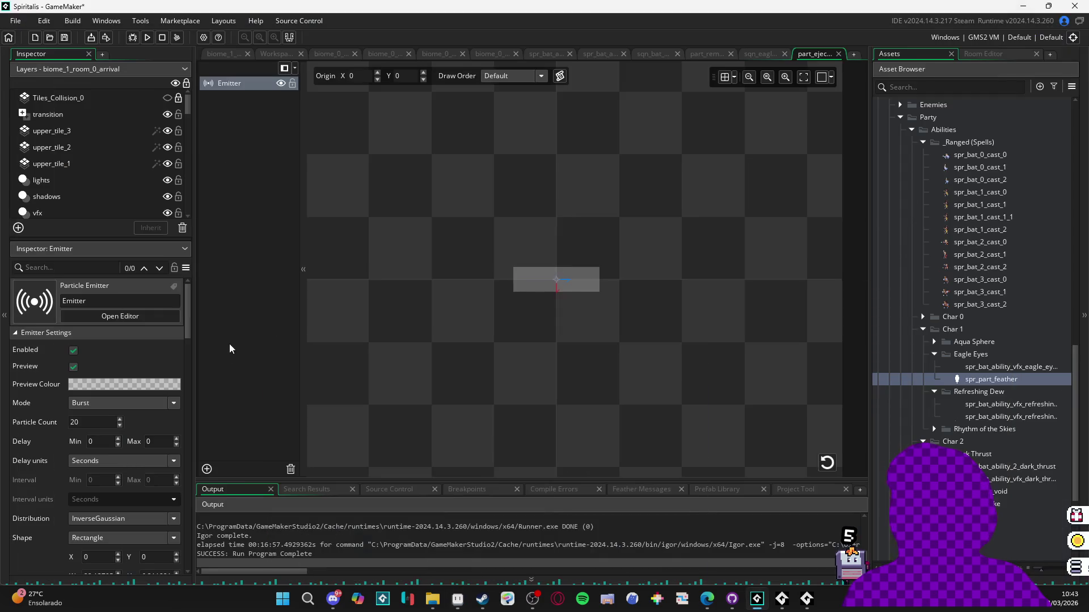
- Make the emitter region a 23×23 square and replay the feather burst preview
scroll(55, 479, down, 1)
click(103, 531)
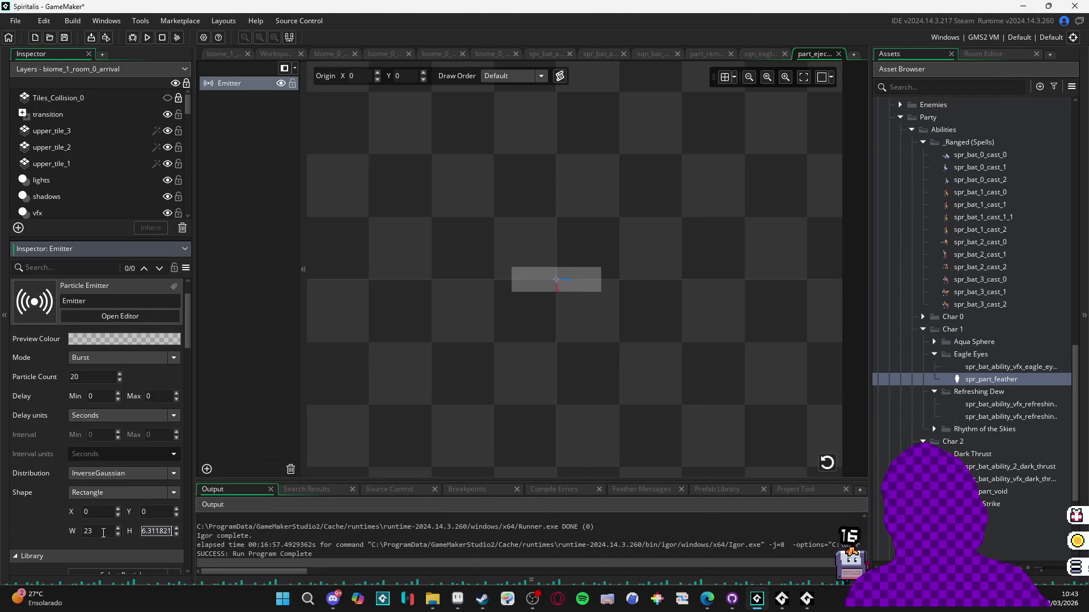
text(23)
click(827, 461)
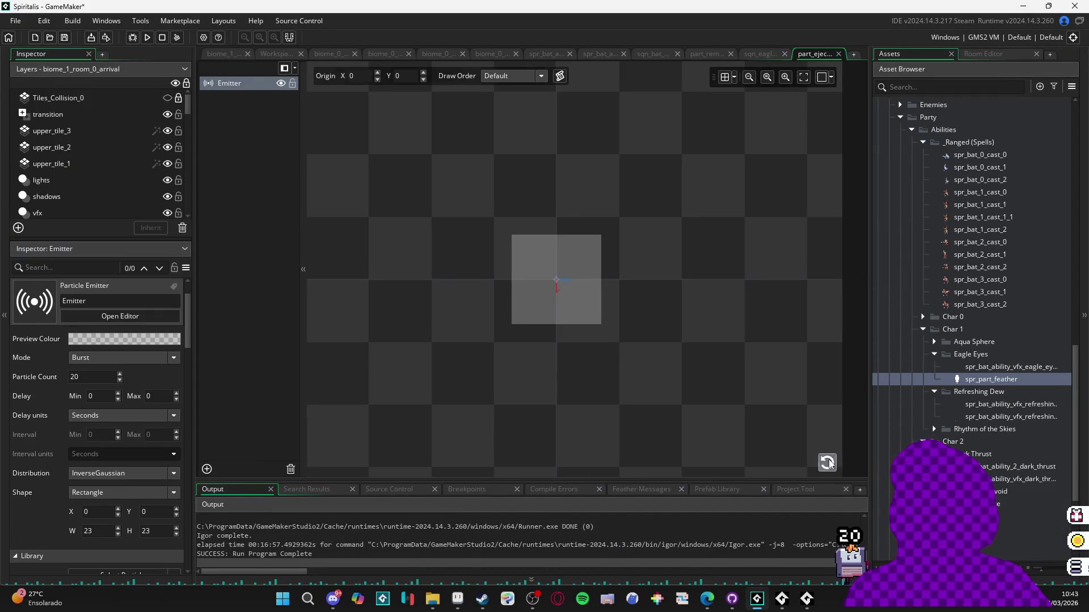
click(827, 470)
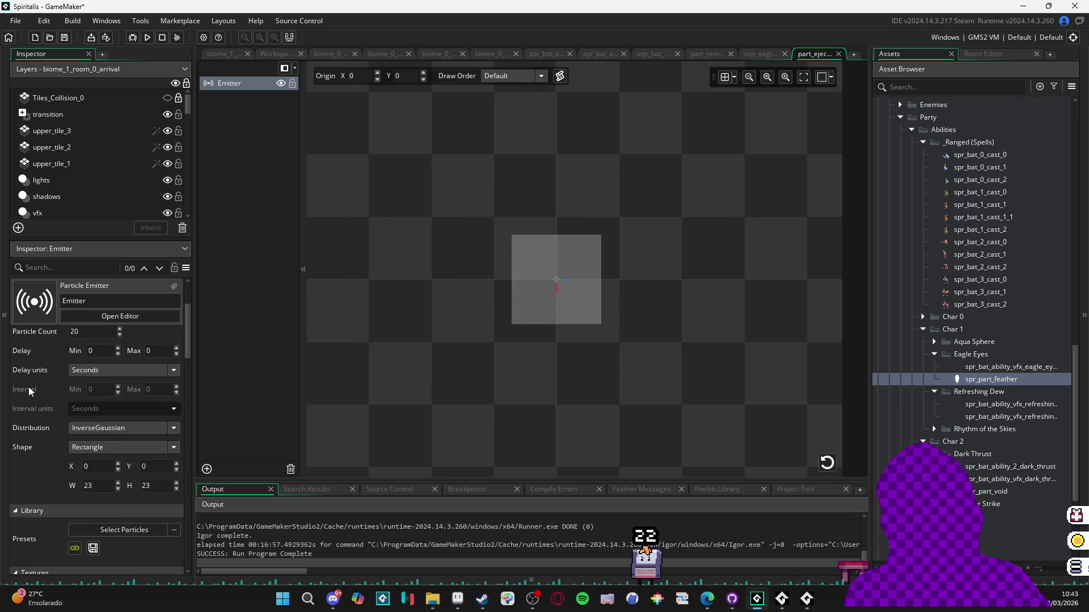
- Set the burst to emit 10 feather particles and replay the preview
scroll(29, 383, down, 1)
scroll(28, 383, up, 2)
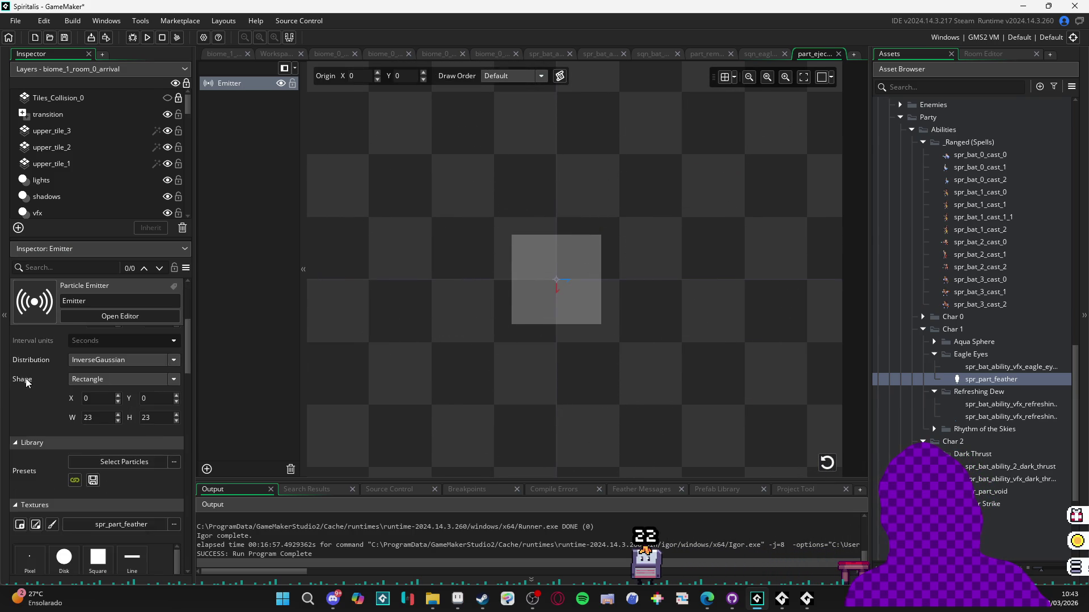
click(88, 398)
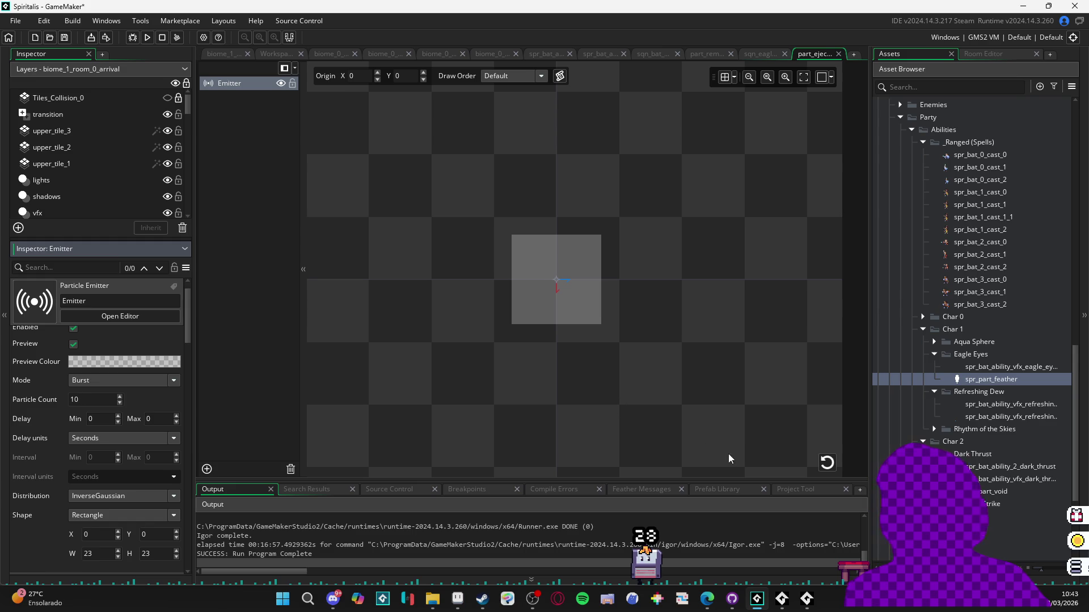
click(826, 462)
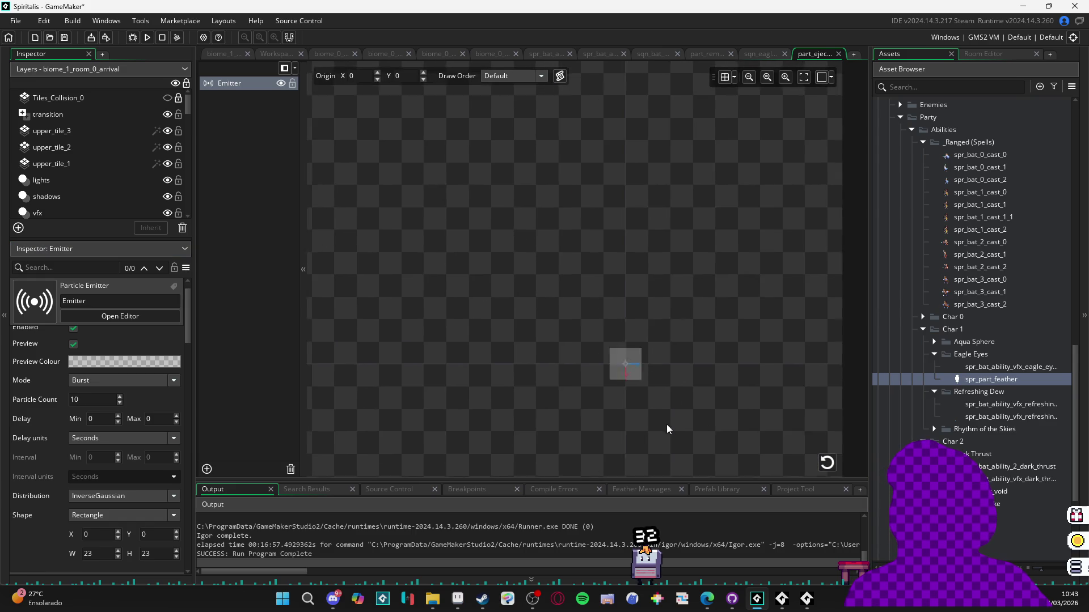
click(831, 464)
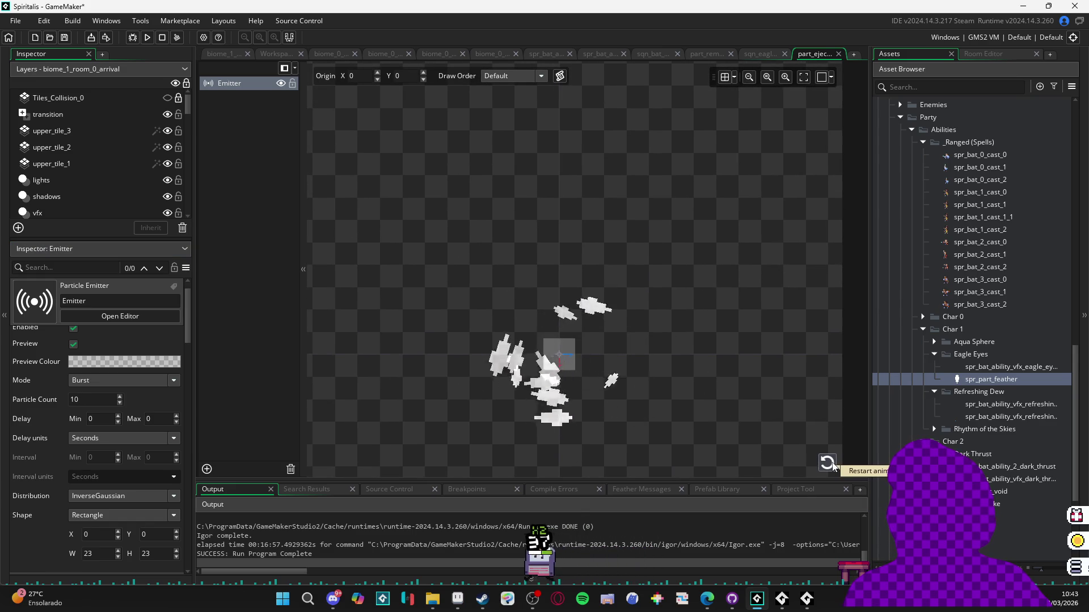
click(831, 464)
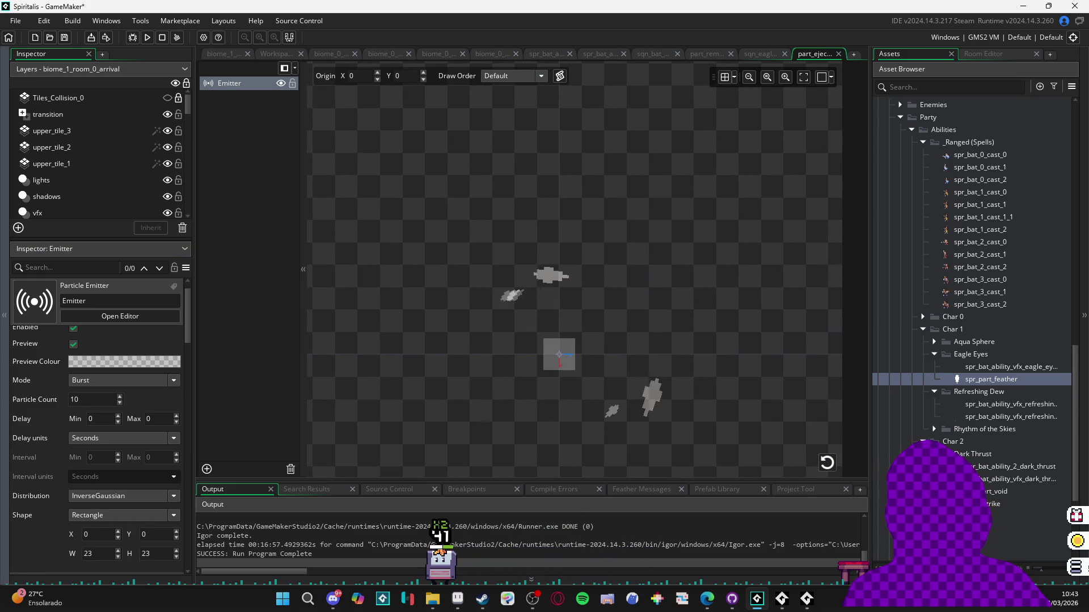
- Keep particle size fixed with Size Maximum 1 and Increment 0, then revisit the burst count
scroll(34, 431, down, 10)
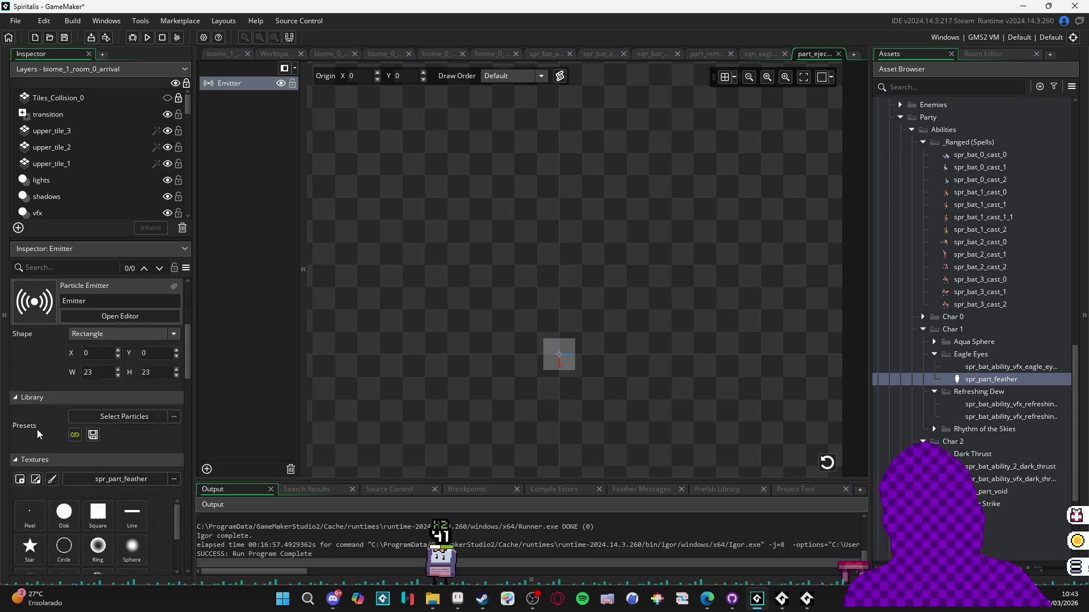
scroll(31, 434, down, 2)
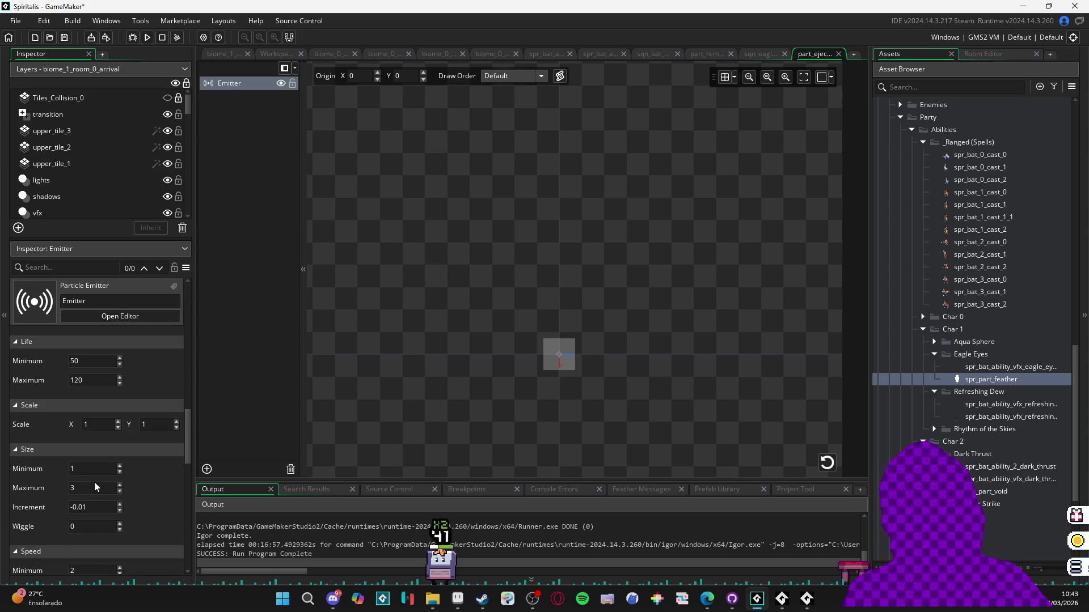
click(72, 488)
text(1)
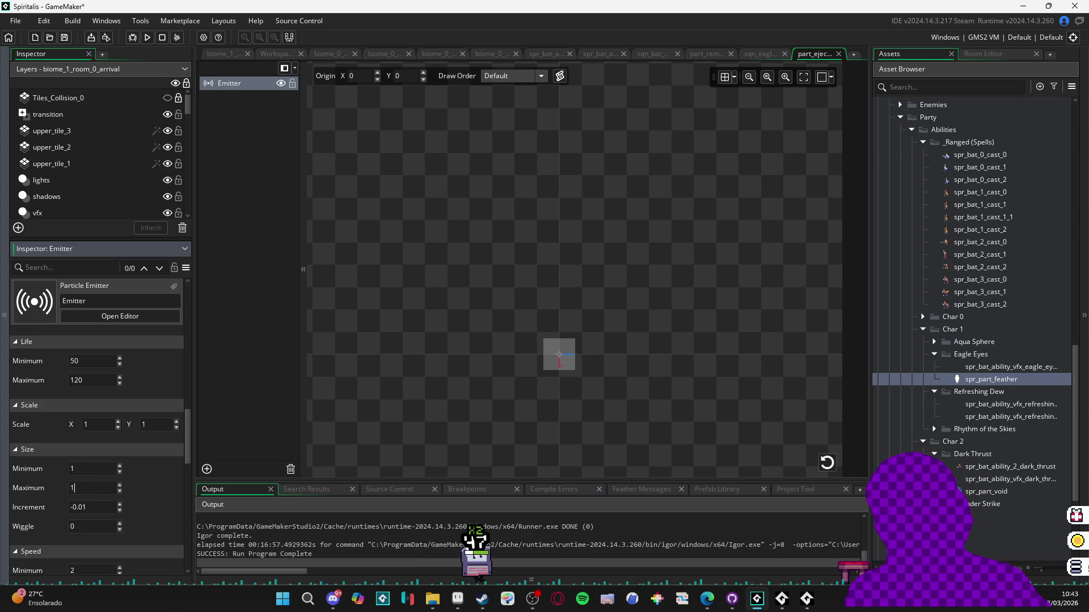
key(Tab)
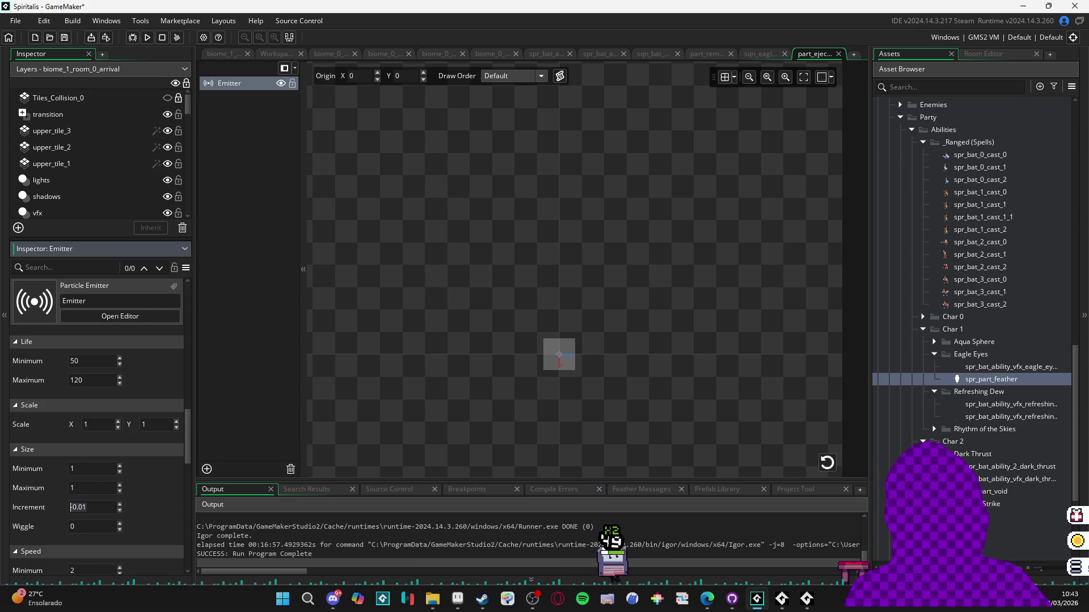
text(0)
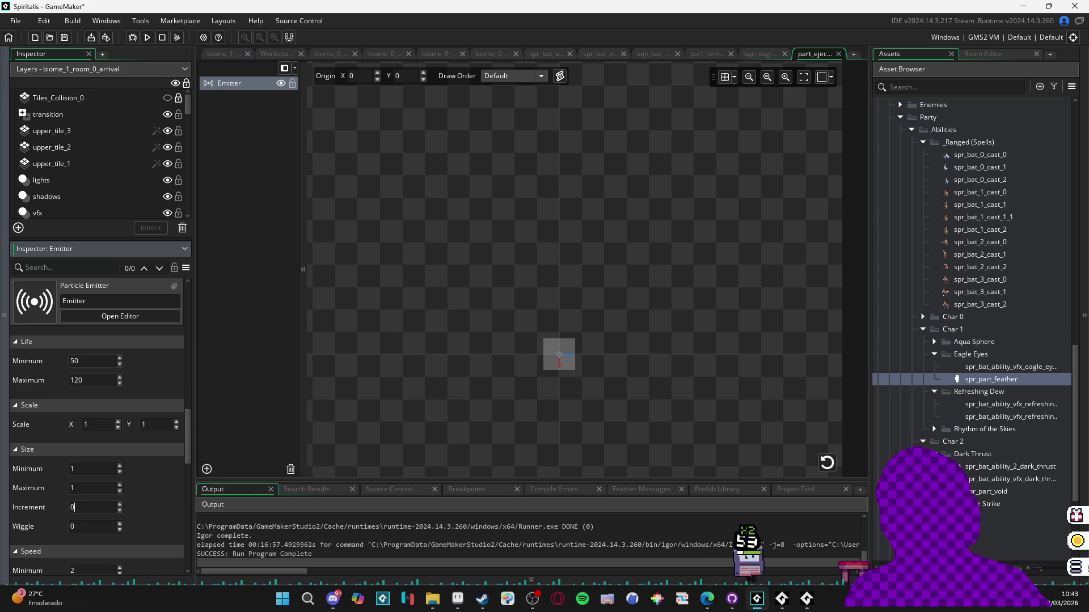
click(832, 467)
scroll(615, 379, up, 1)
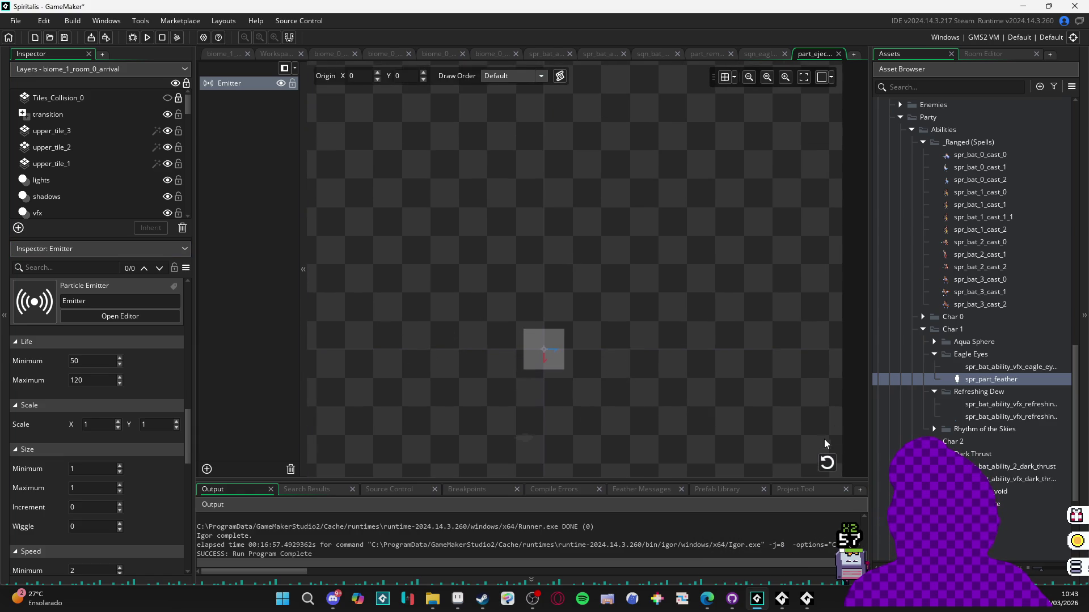
scroll(124, 392, up, 8)
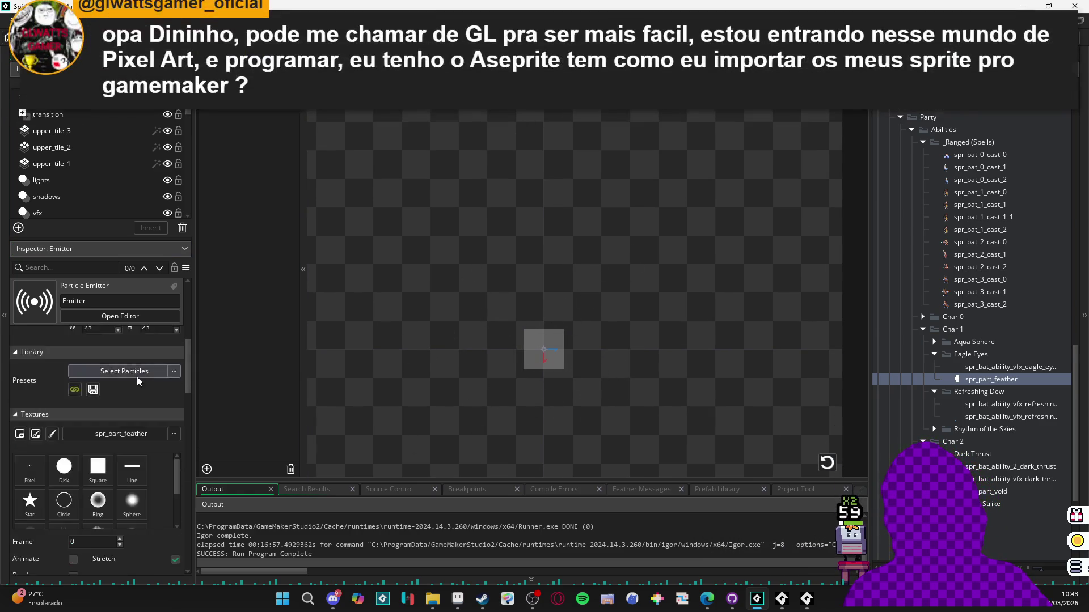
click(80, 421)
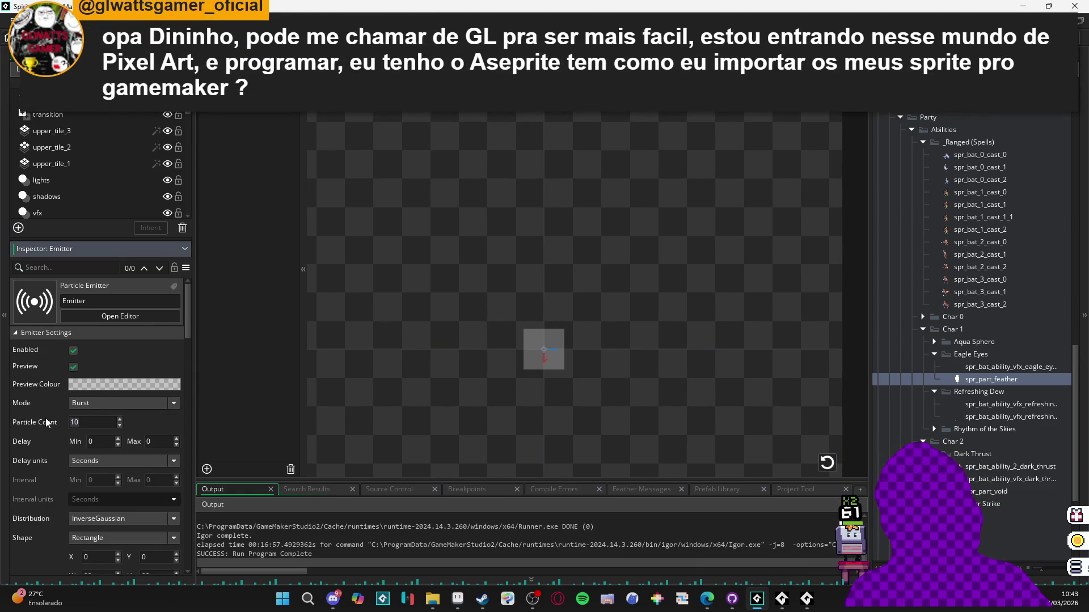
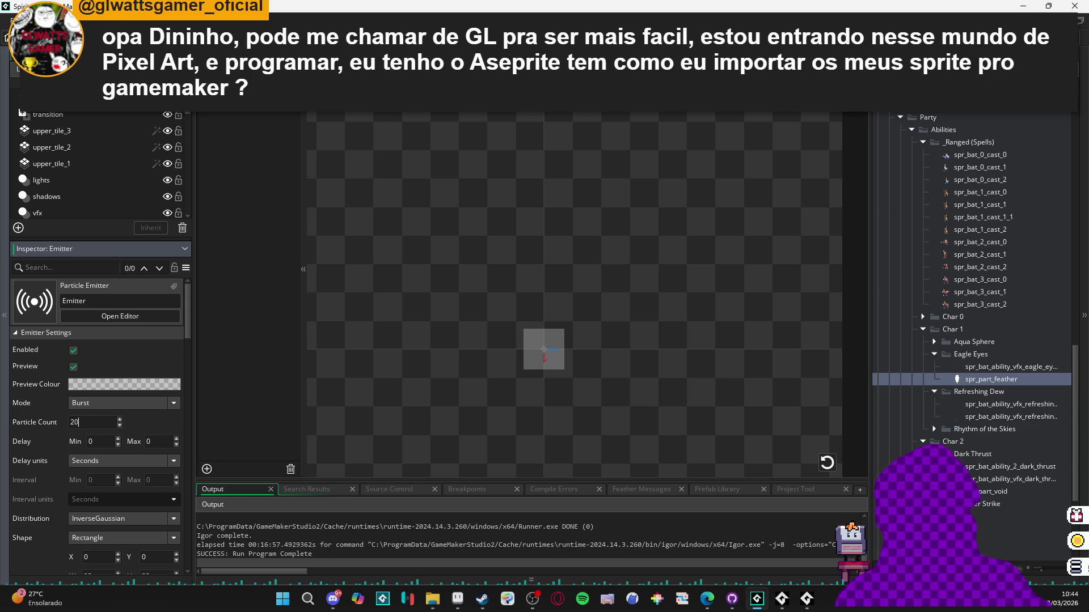
- Bring the Aseprite window showing the Eagle Eyes sprite to the front
mouse_move(457, 599)
click(493, 482)
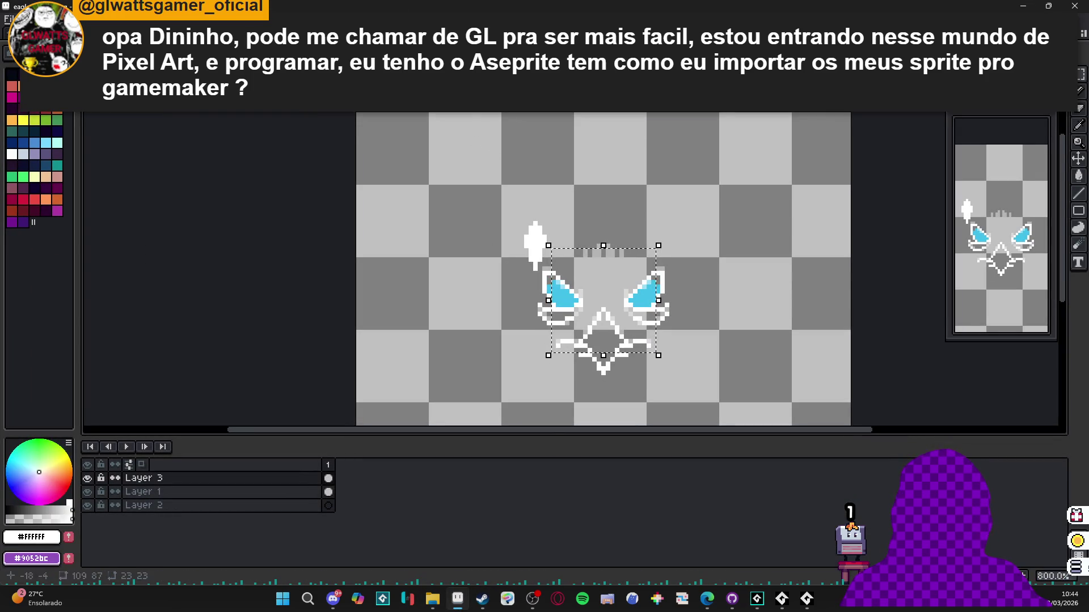
- Switch to the Dark Thrust sprite and play its slash animation, centred on the canvas
key(ctrl+Tab)
scroll(531, 397, down, 1)
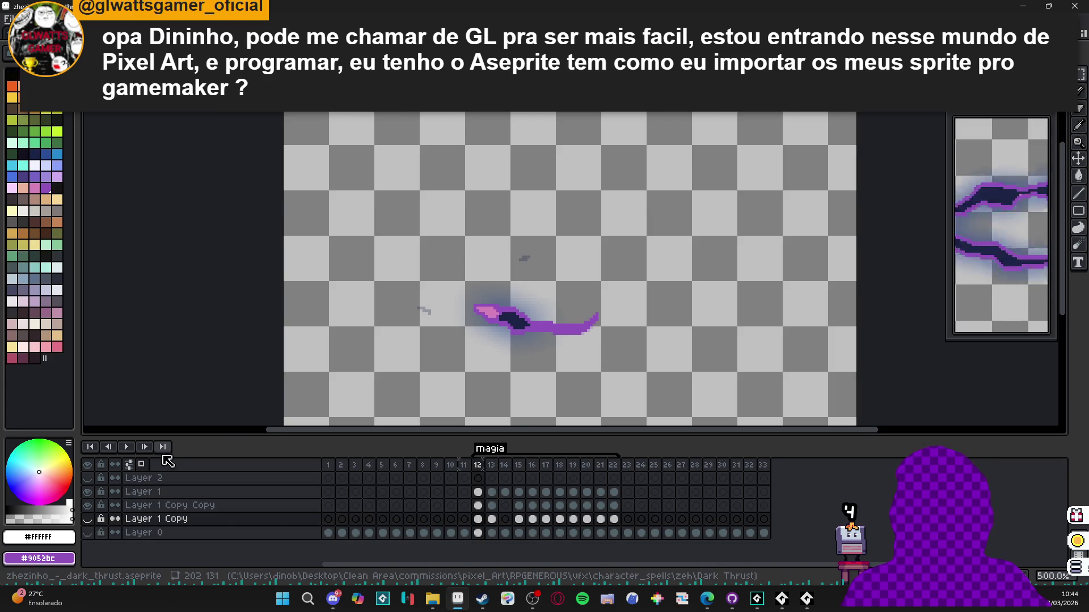
click(126, 447)
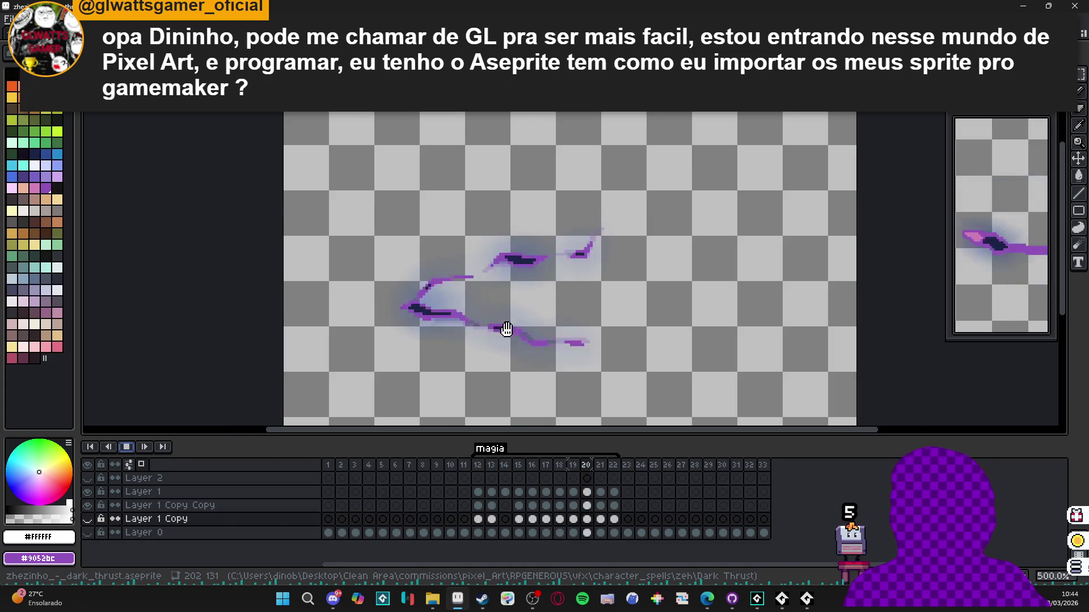
drag(515, 331, 431, 311)
drag(317, 340, 364, 311)
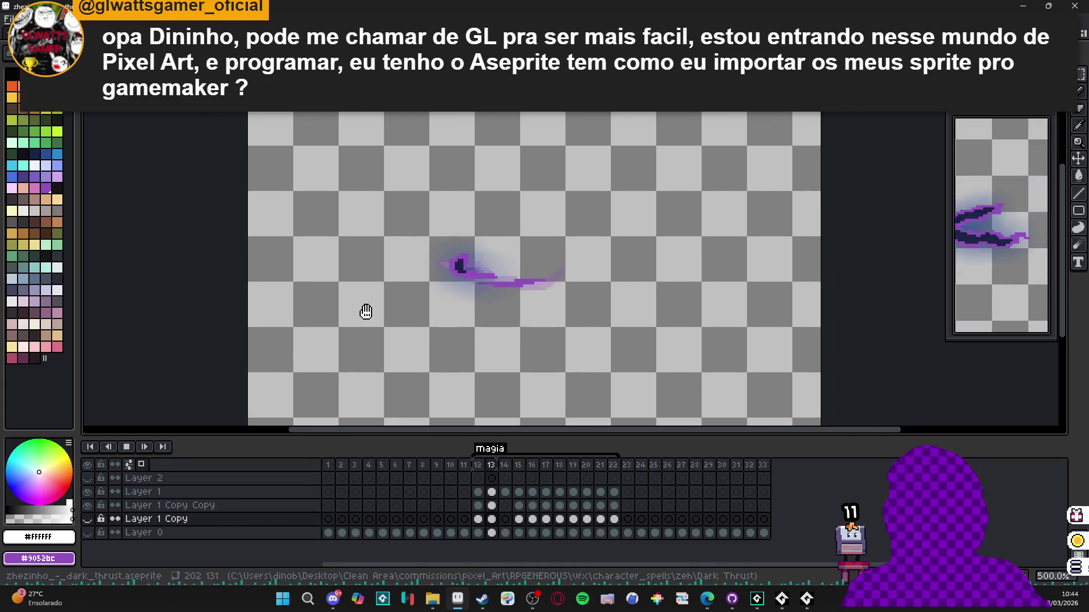
scroll(405, 274, down, 1)
- Toggle Layer 0's visibility on and off, then open the Export File settings
click(87, 532)
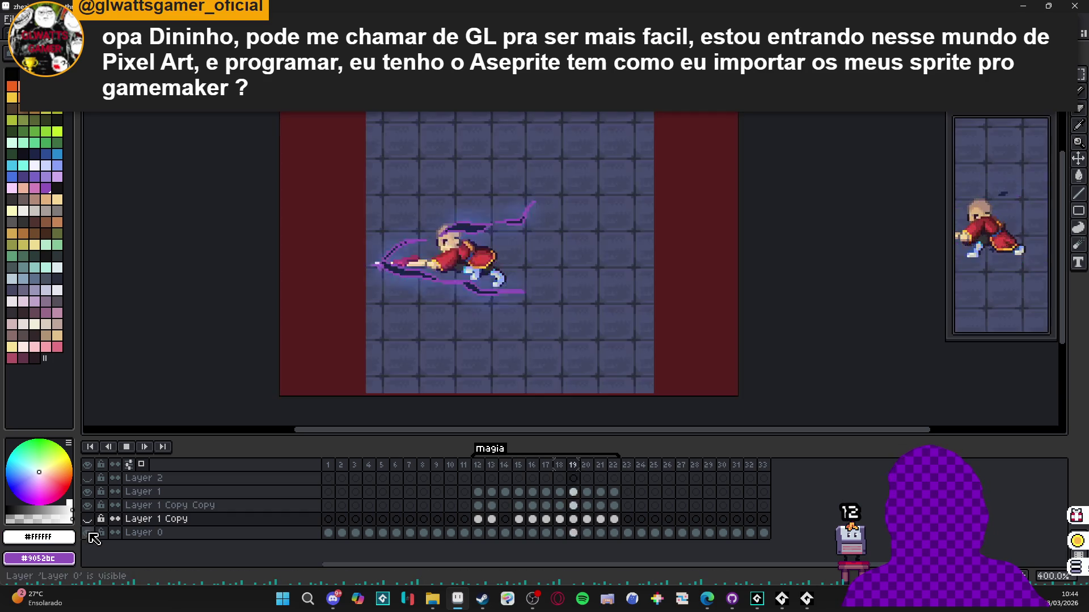
click(88, 519)
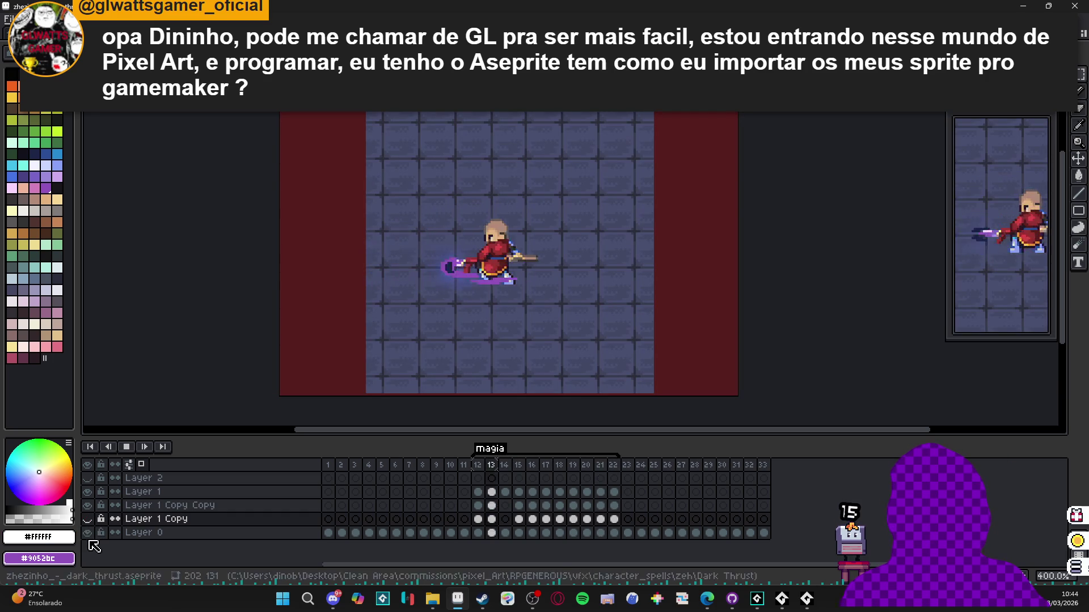
click(88, 532)
drag(490, 278, 501, 287)
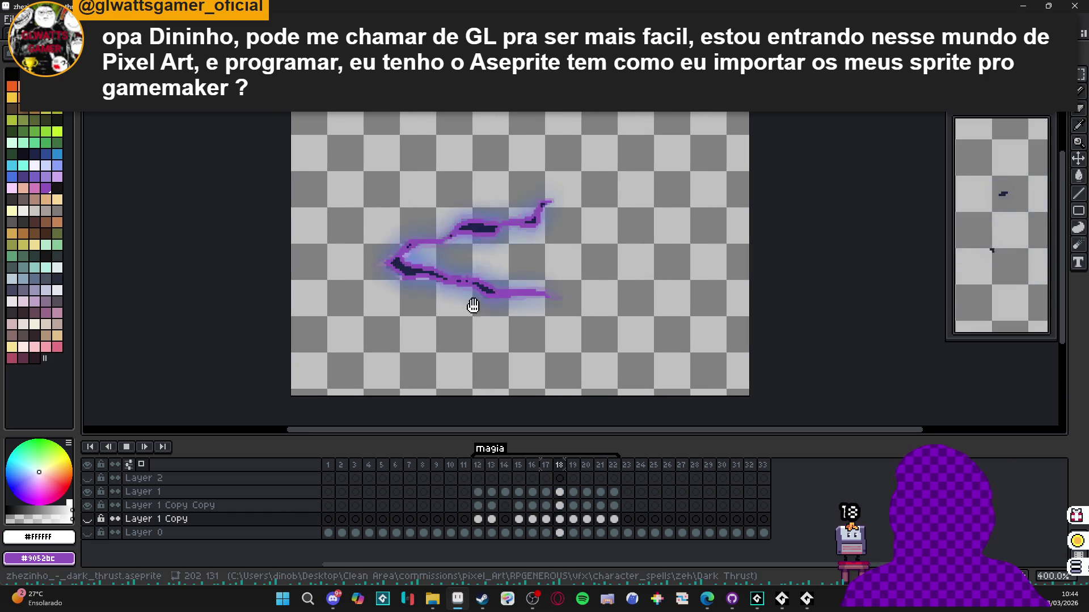
key(ctrl+alt+shift+s)
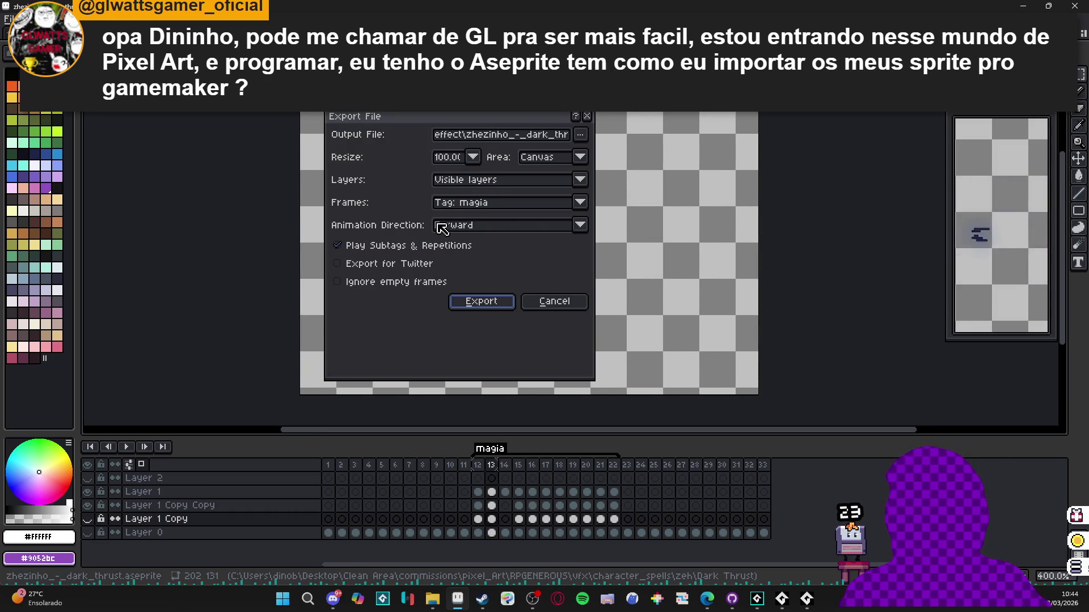
- Cancel Export File, check the output location in Export As, and close it without exporting
click(569, 302)
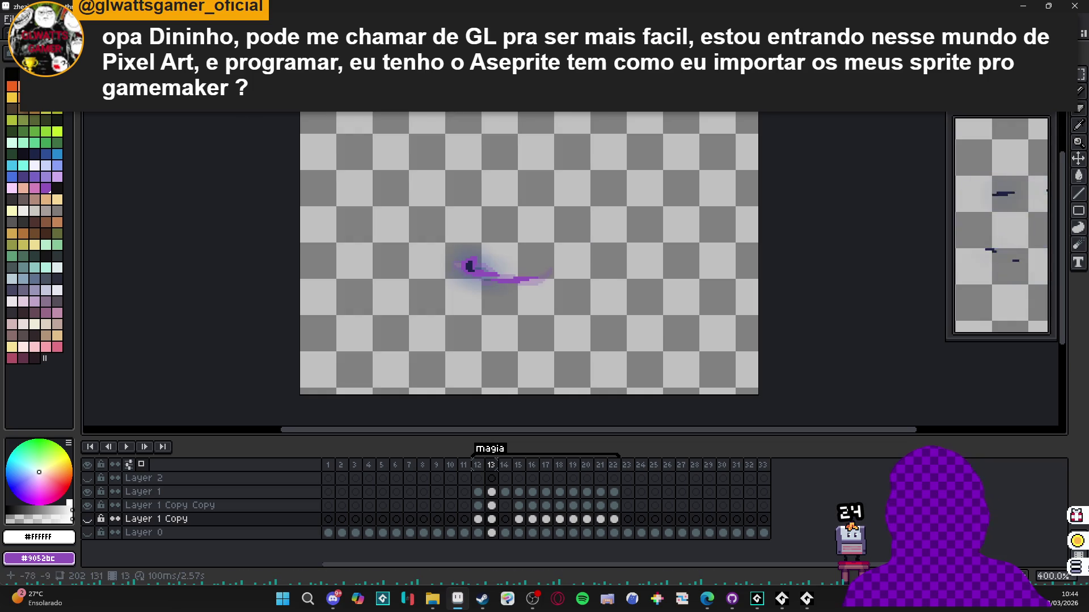
click(8, 19)
mouse_move(85, 147)
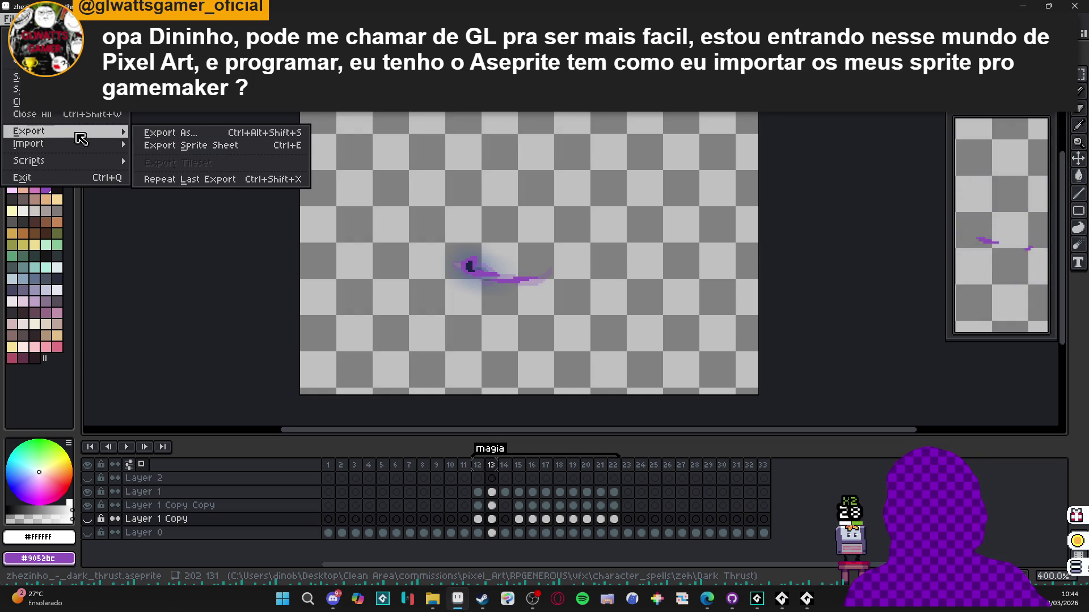
click(300, 143)
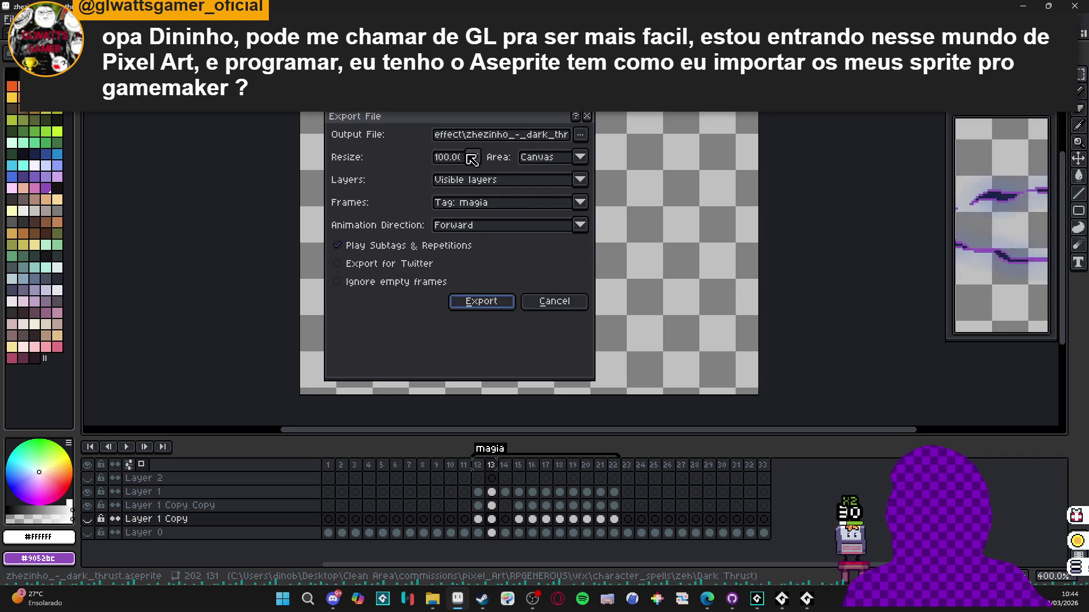
mouse_move(502, 120)
mouse_down()
mouse_move(673, 129)
mouse_move(605, 130)
mouse_up()
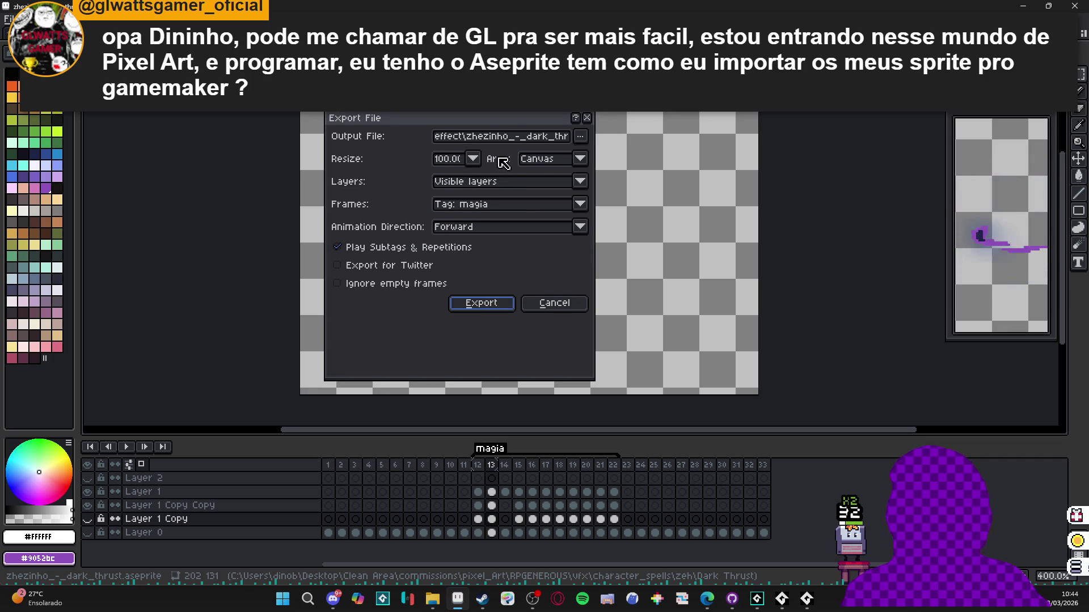
click(580, 136)
click(527, 120)
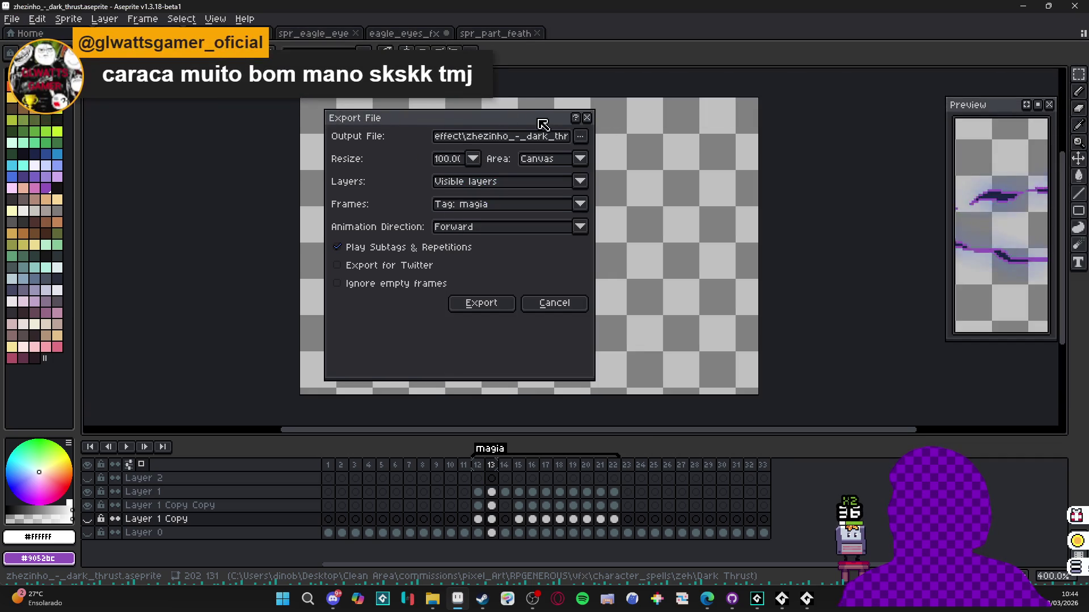
drag(539, 119, 555, 129)
click(569, 306)
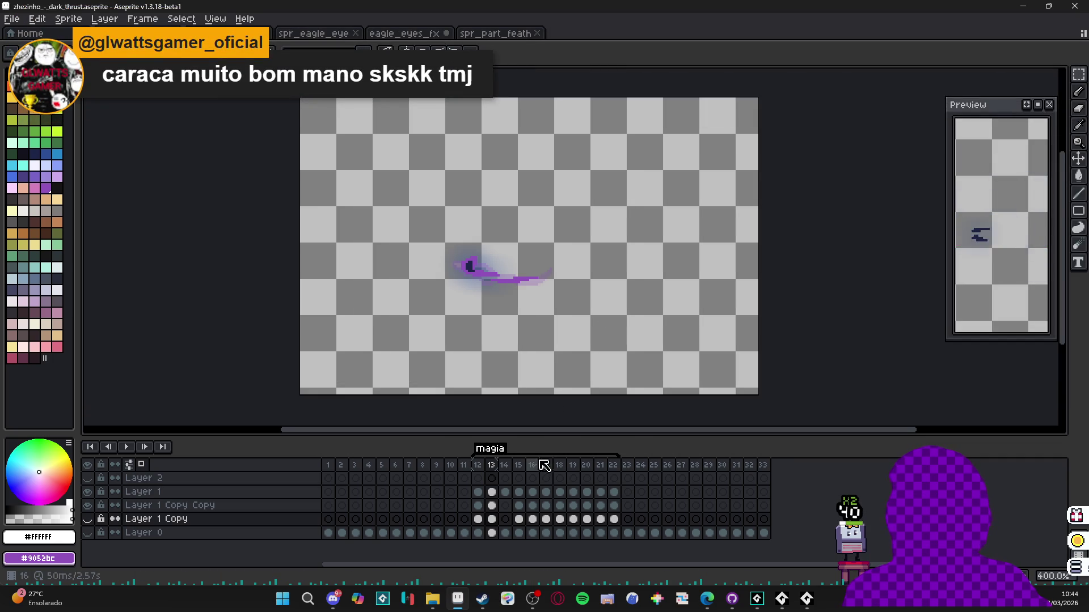
- Step through frames 12–14, sample the dark blue slash colour, and switch to Layer 1 Copy Copy
click(491, 465)
click(505, 466)
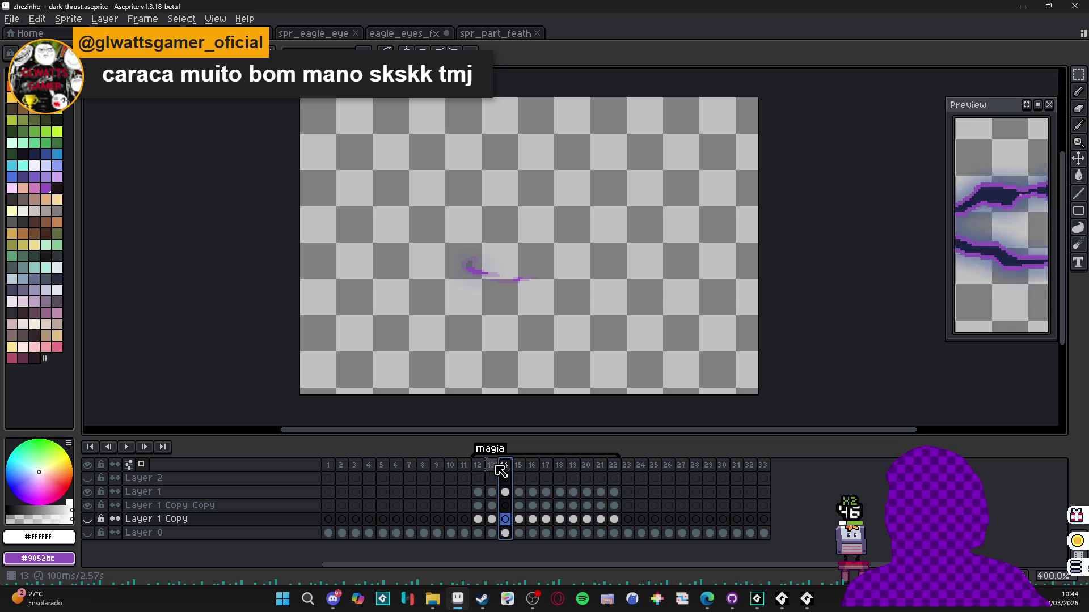
click(480, 465)
scroll(468, 362, up, 6)
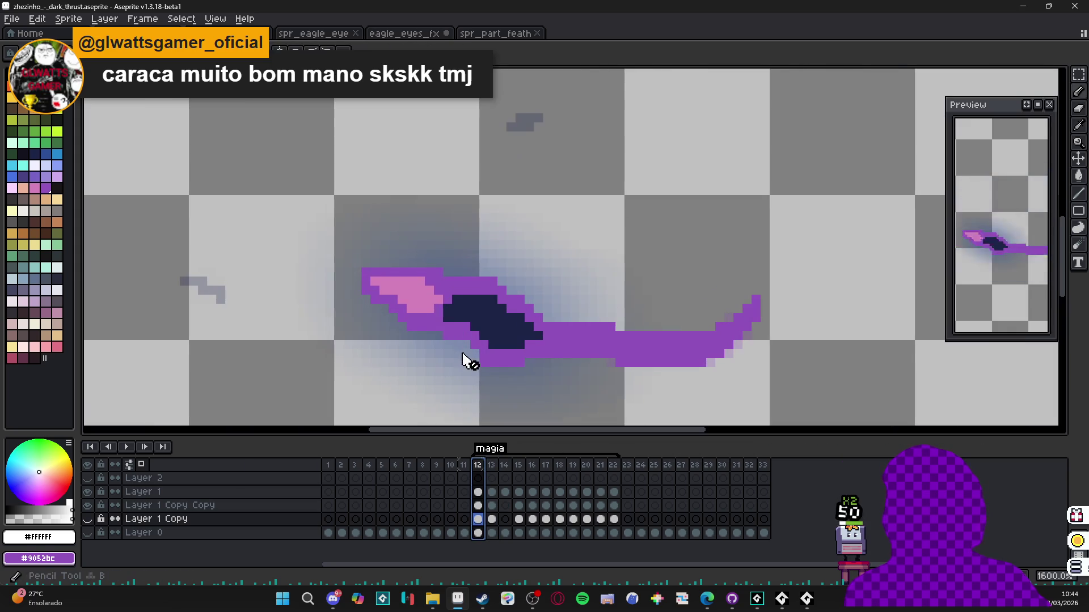
alt+click(469, 365)
key(Up)
scroll(464, 353, down, 5)
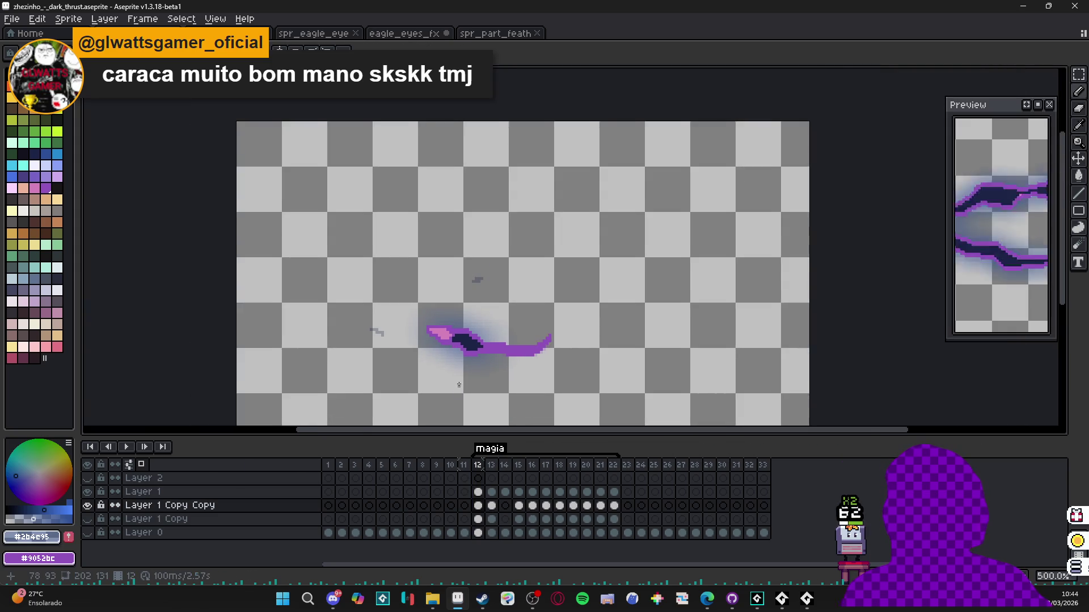
- Choose the output file in the export settings, then open Export Sprite Sheet for spr_zeh_dark_thrust_vfx.png
key(ctrl+alt+shift+s)
click(616, 142)
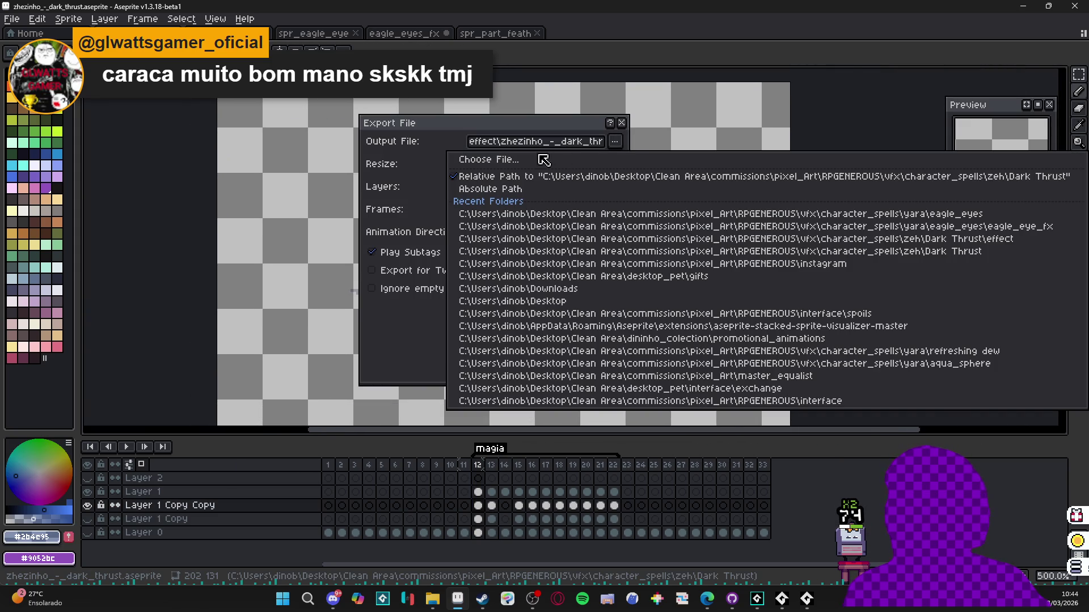
click(561, 160)
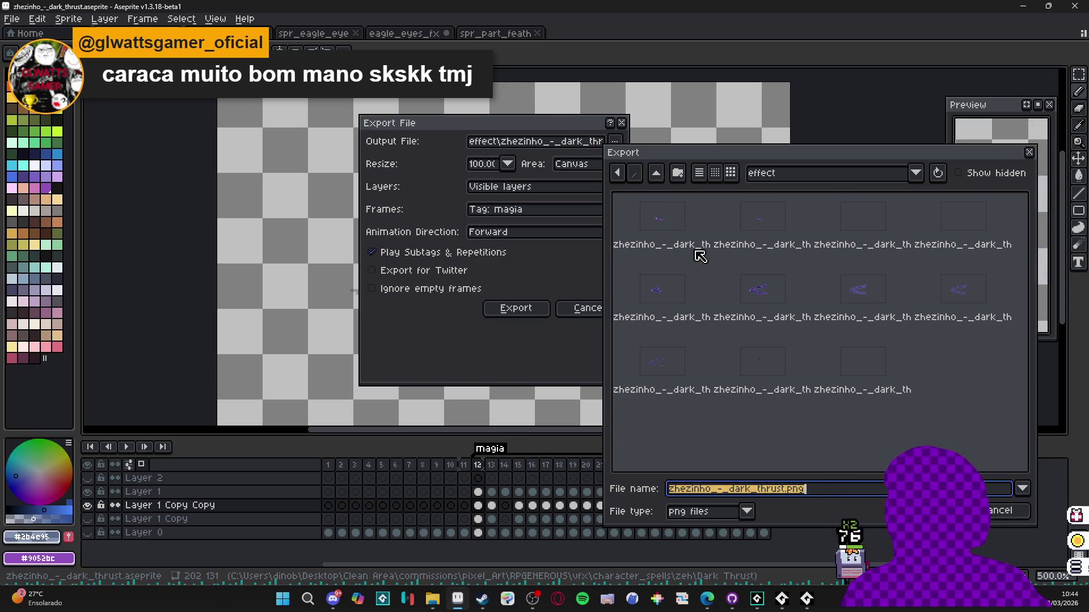
click(995, 513)
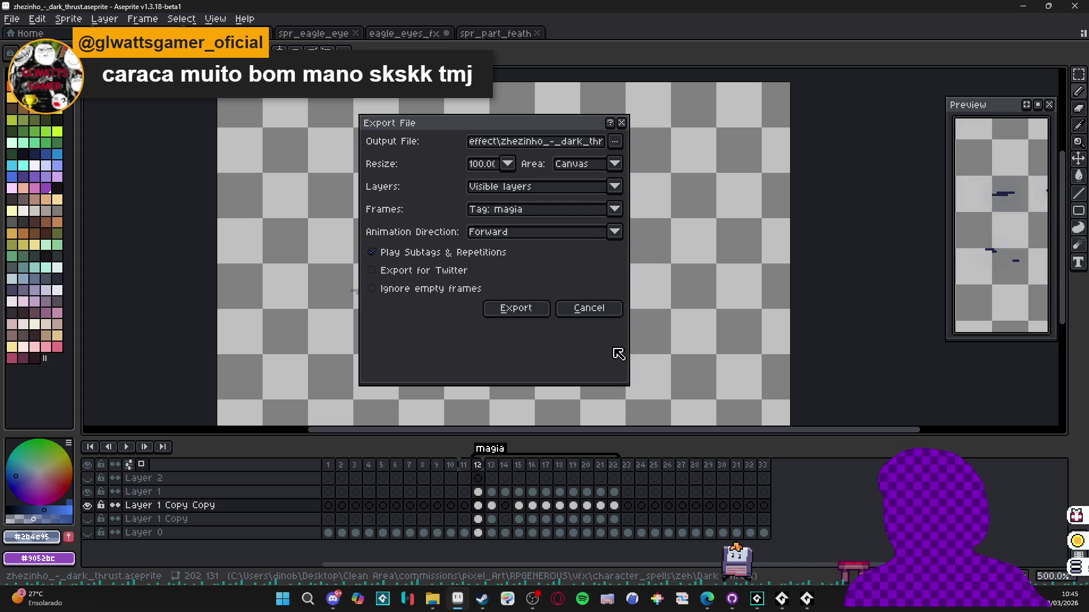
click(588, 307)
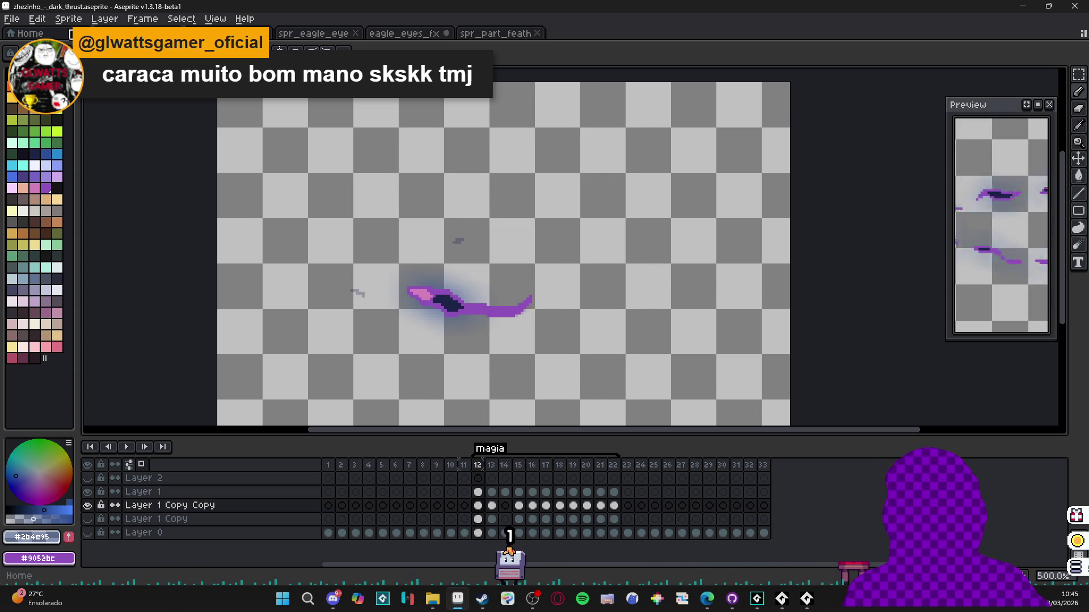
key(ctrl+e)
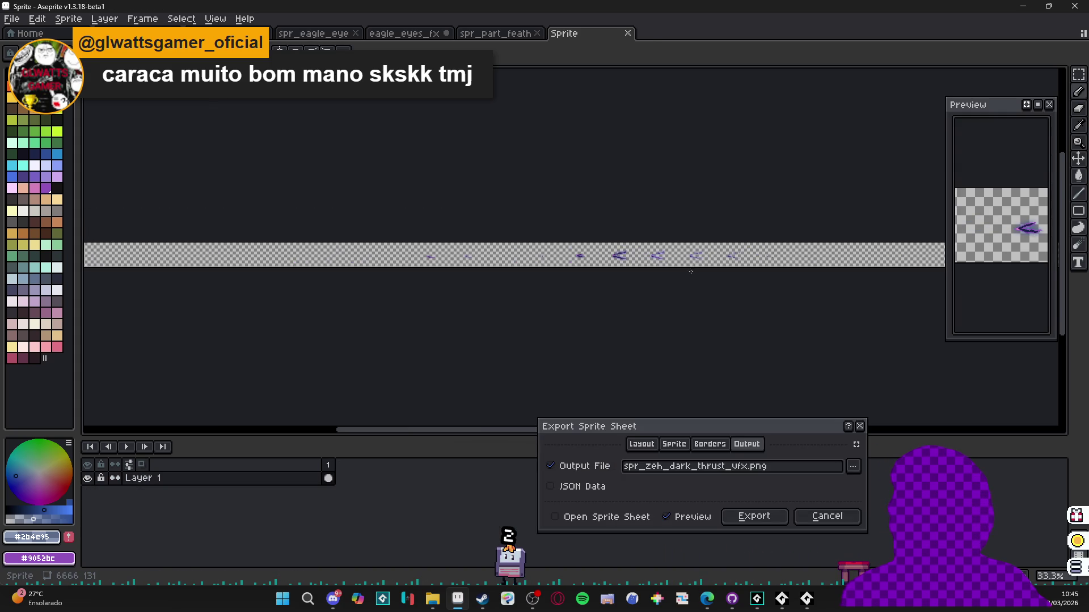
- In Export Sprite Sheet, keep all visible layers and limit the frames to the magia tag
click(641, 444)
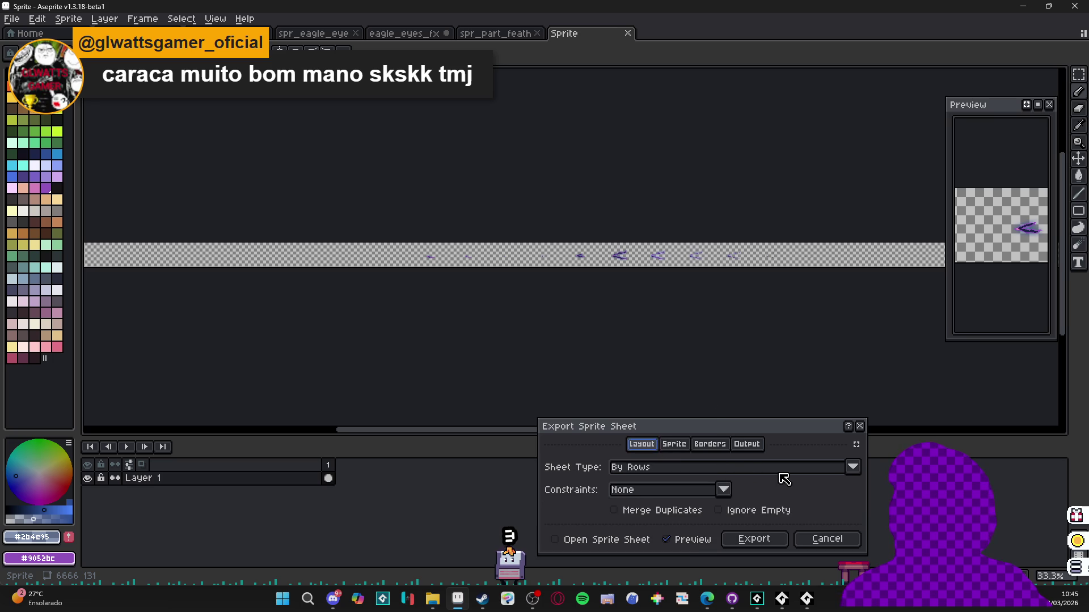
click(676, 445)
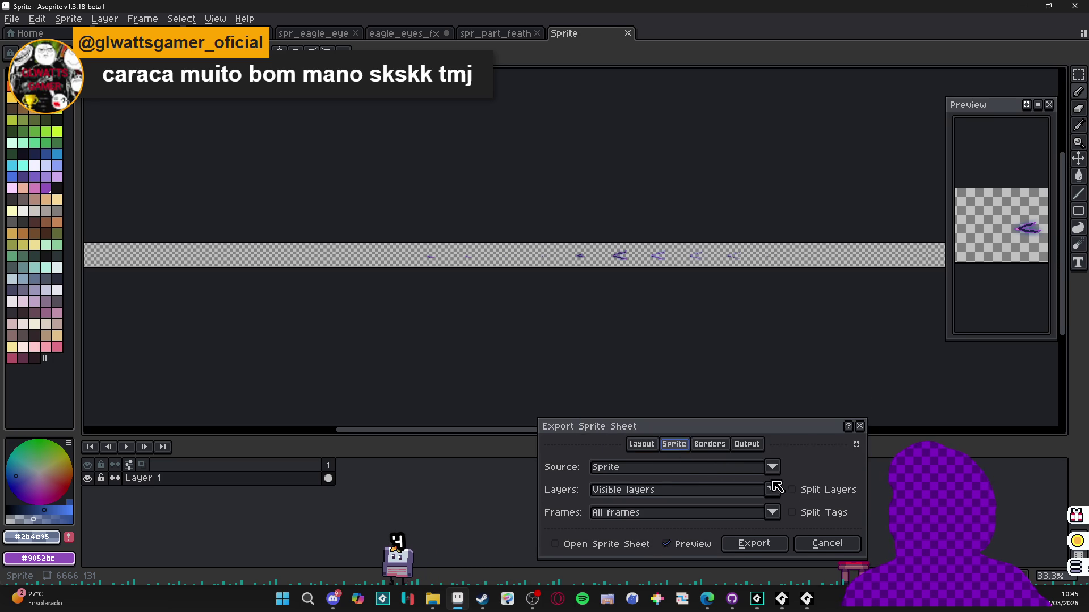
click(772, 492)
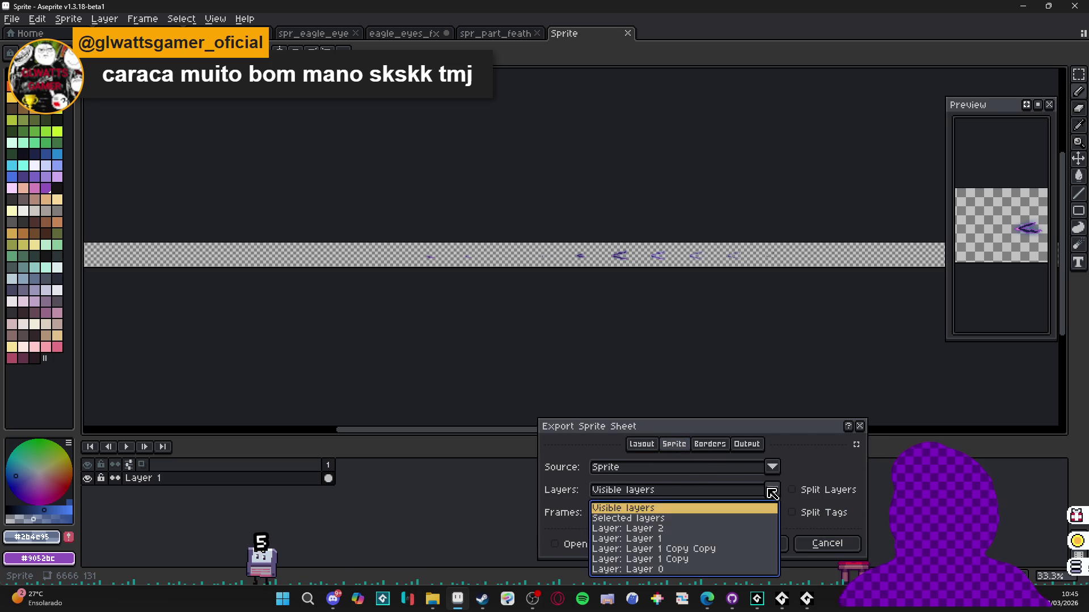
click(662, 528)
click(712, 498)
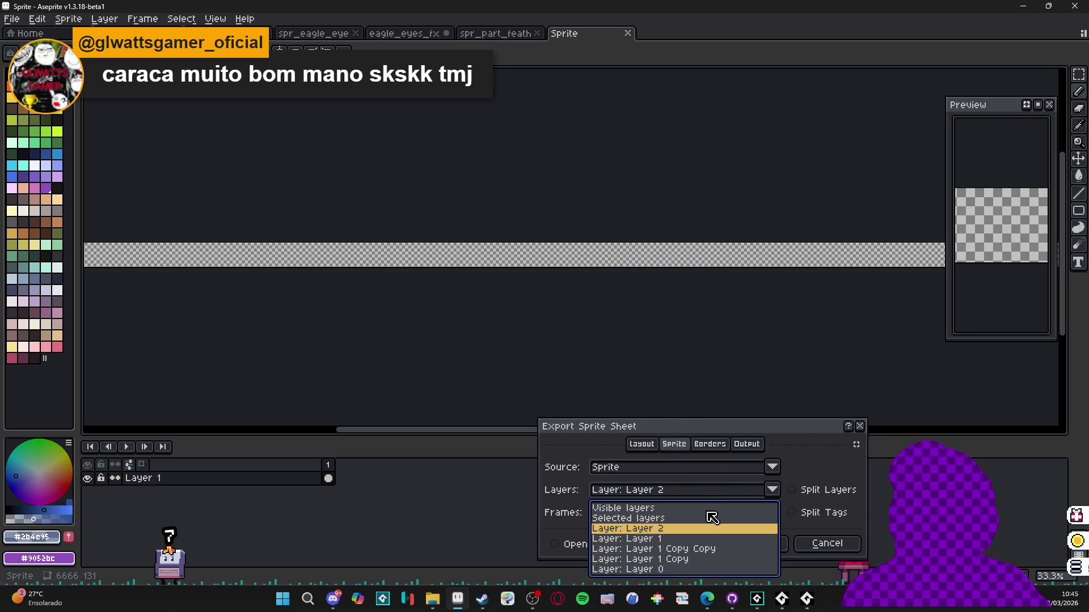
click(701, 517)
click(693, 490)
click(681, 508)
click(688, 513)
click(661, 552)
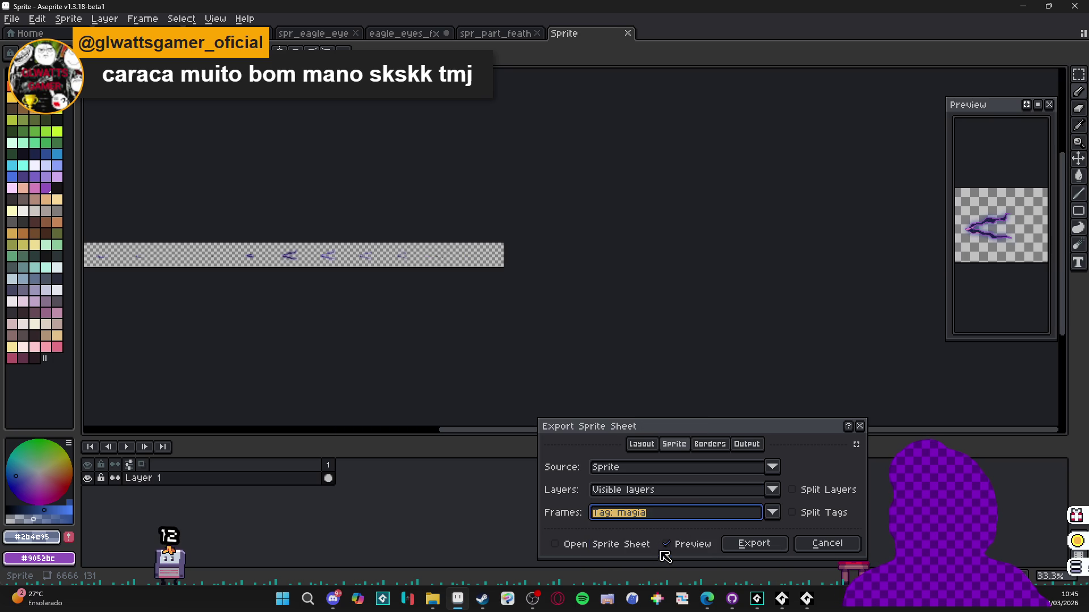
scroll(295, 253, up, 2)
scroll(361, 242, down, 1)
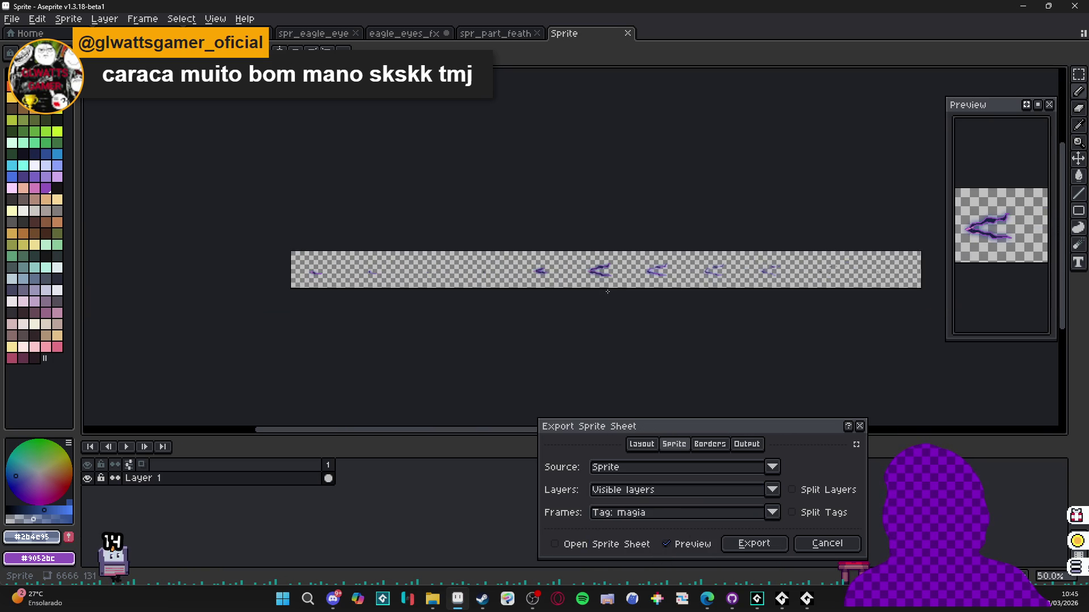
scroll(362, 242, up, 1)
scroll(531, 298, down, 1)
scroll(531, 289, up, 1)
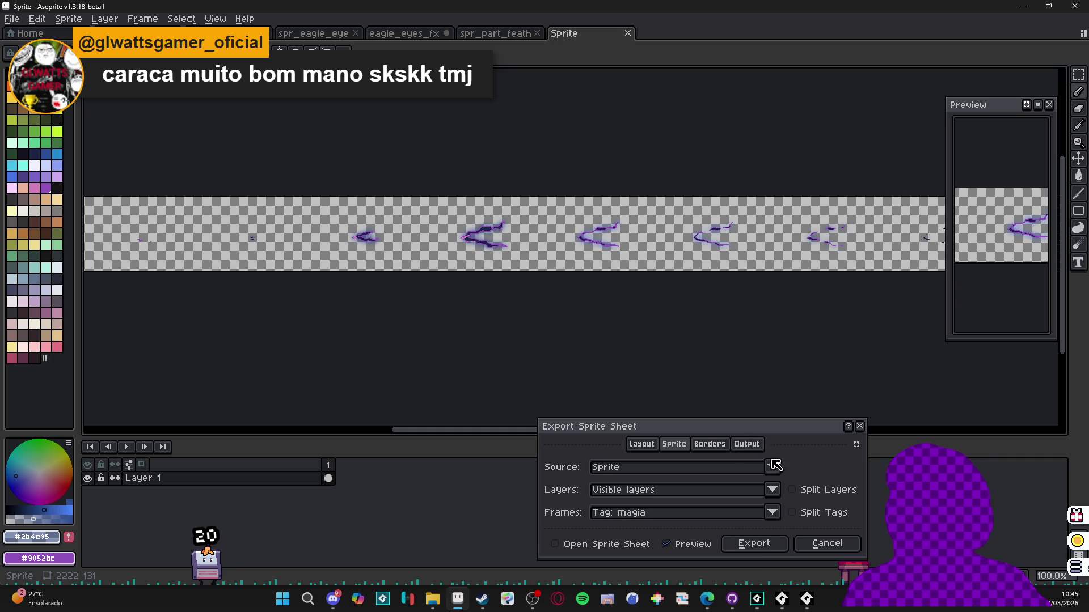
- Browse the sheet's save location, cancel the export, and return to Aseprite after a GameMaker check
click(754, 442)
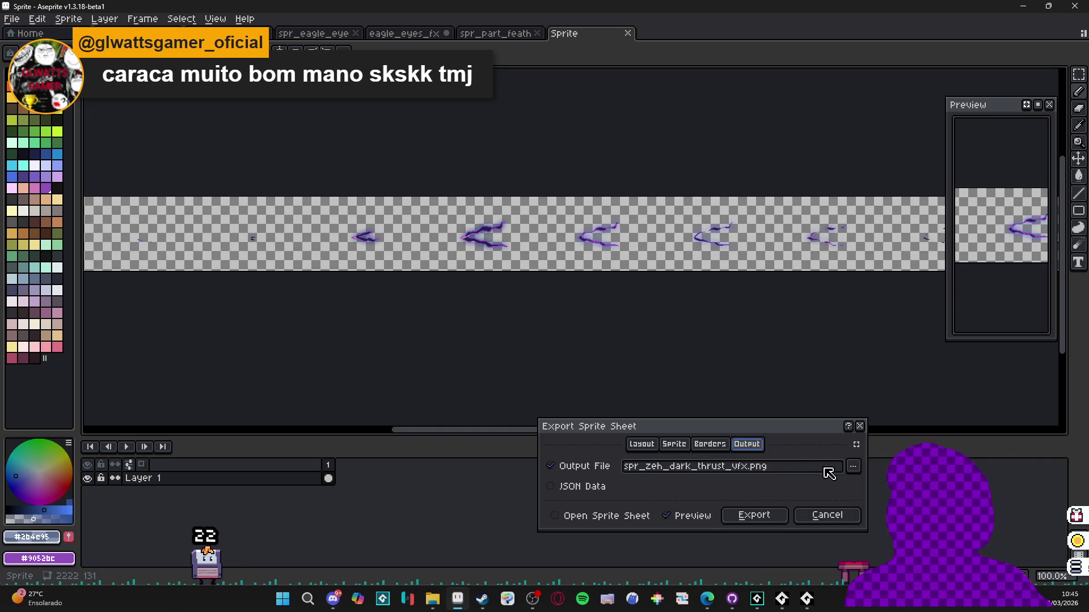
click(854, 466)
click(853, 467)
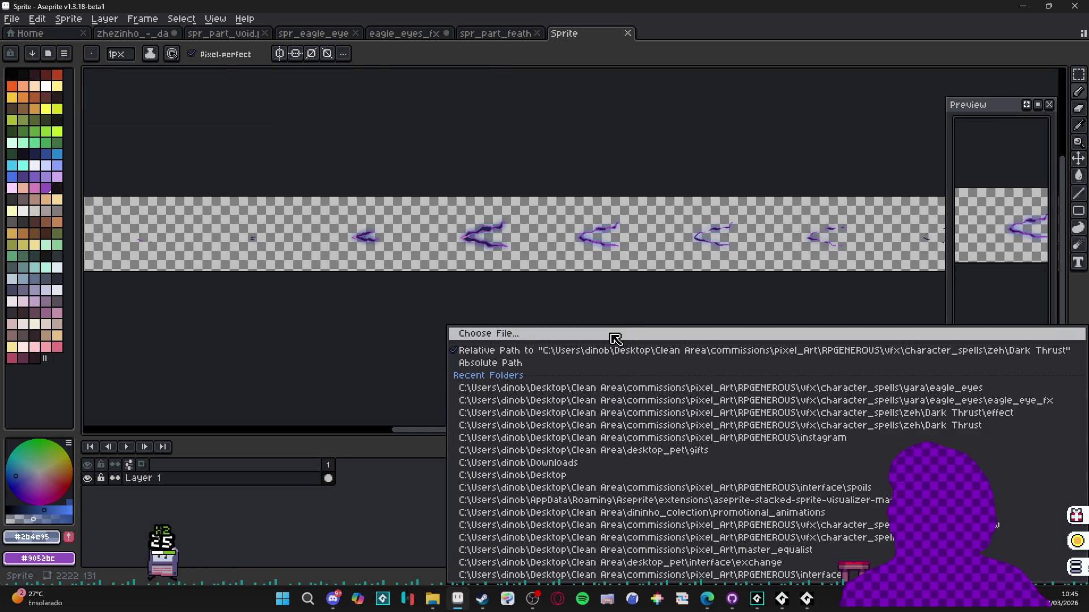
click(613, 336)
click(840, 175)
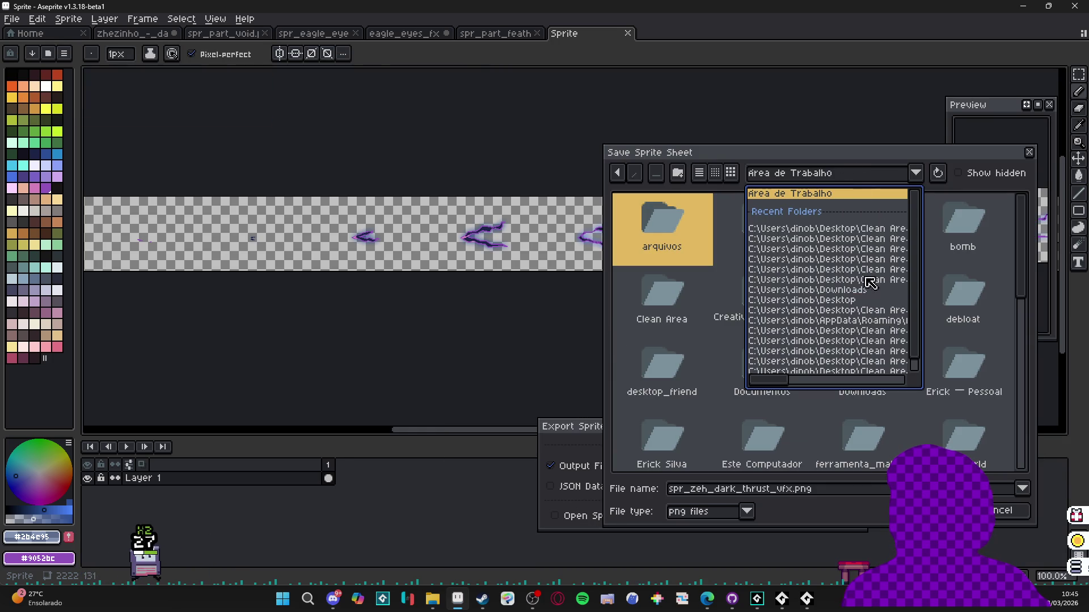
click(866, 233)
click(998, 511)
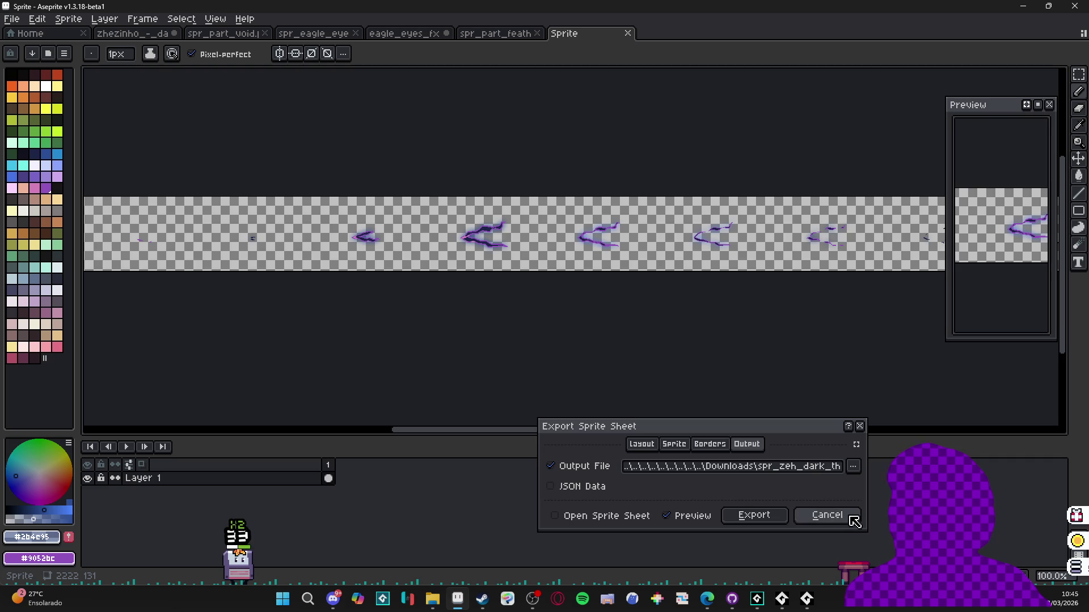
click(852, 517)
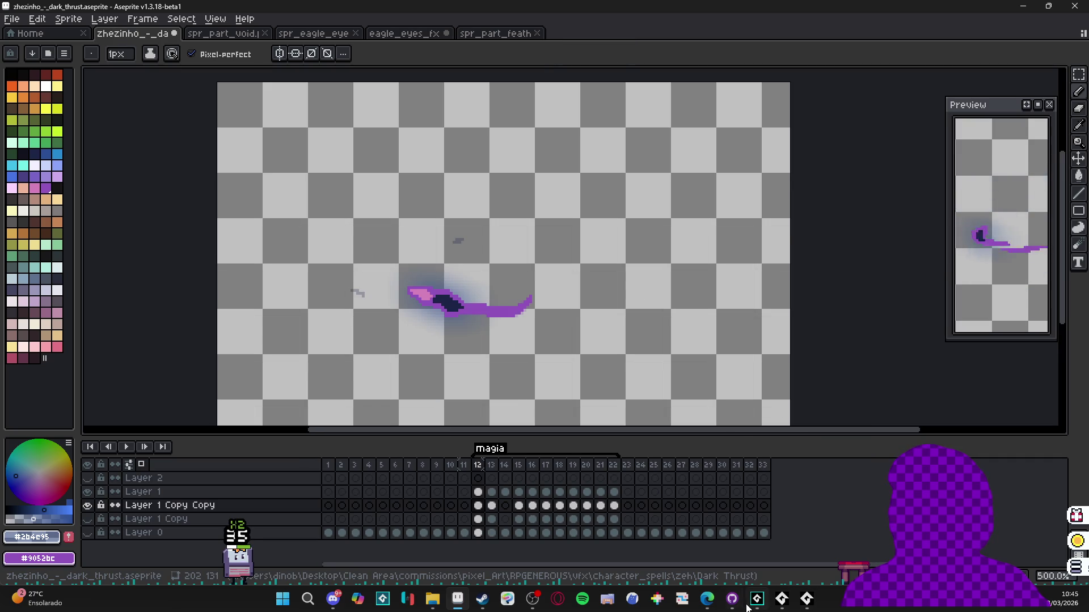
click(750, 603)
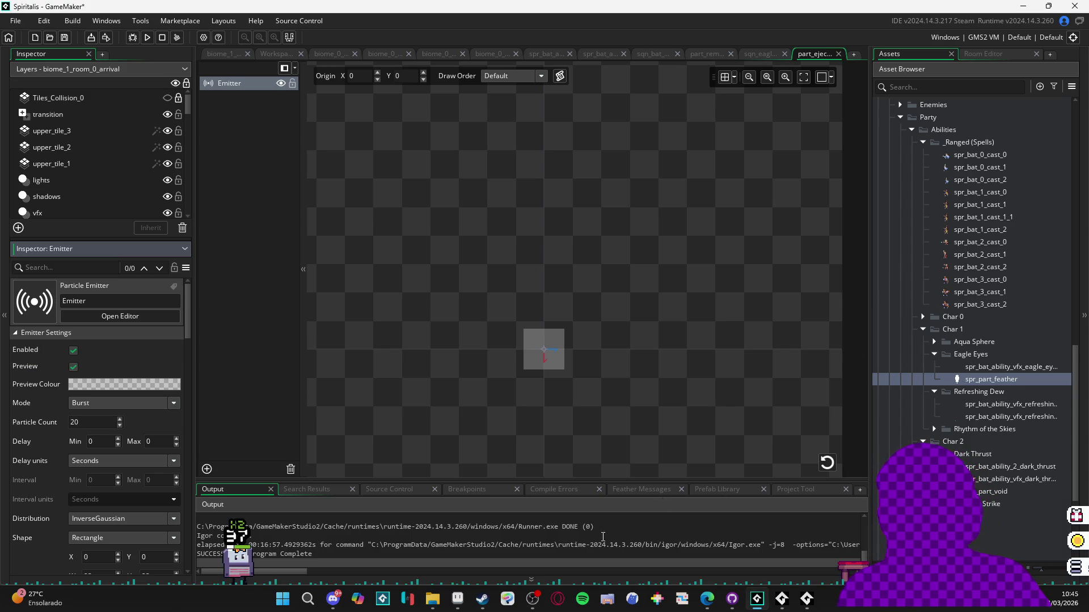
click(457, 599)
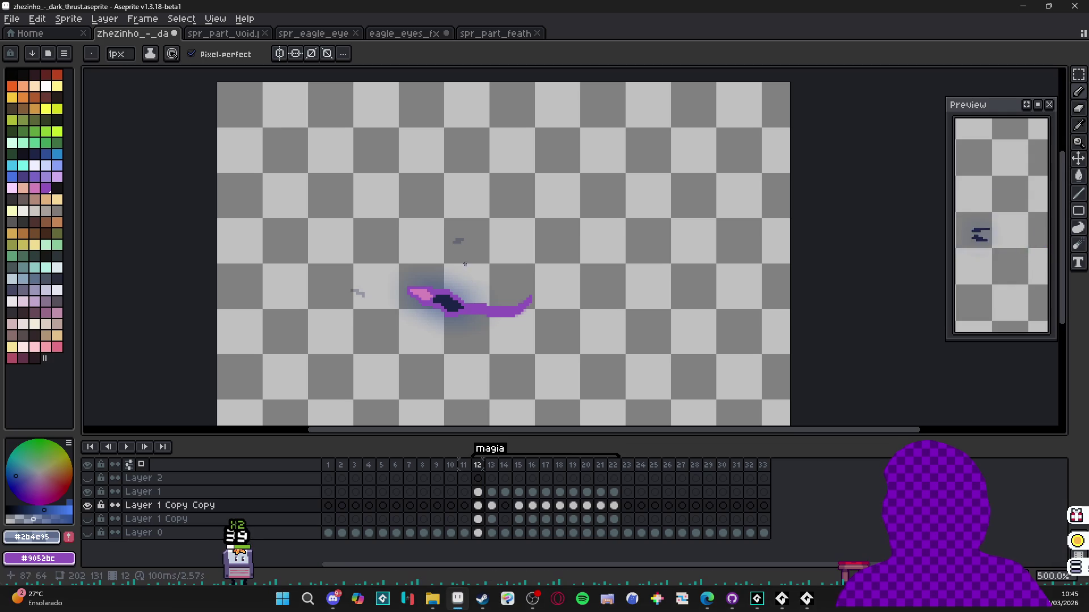
- Marquee-select the area around the purple slash on its layer
click(479, 317)
key(m)
drag(373, 216, 583, 362)
click(377, 146)
drag(311, 153, 614, 381)
click(498, 298)
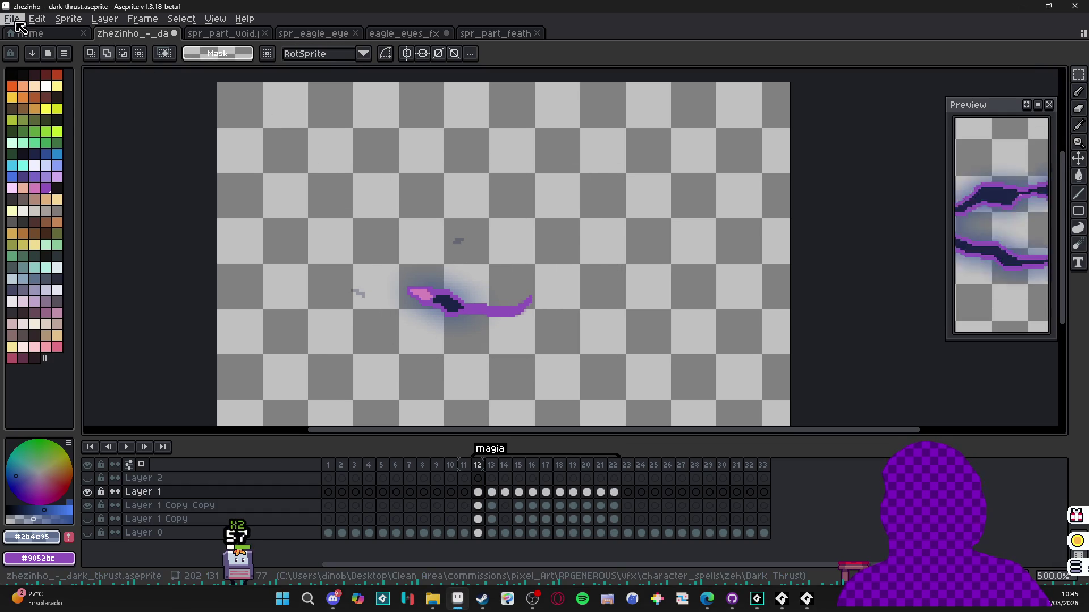
- Paste the slash into a new sprite, trying a trim and then undoing it
key(ctrl+n)
click(514, 417)
key(ctrl+v)
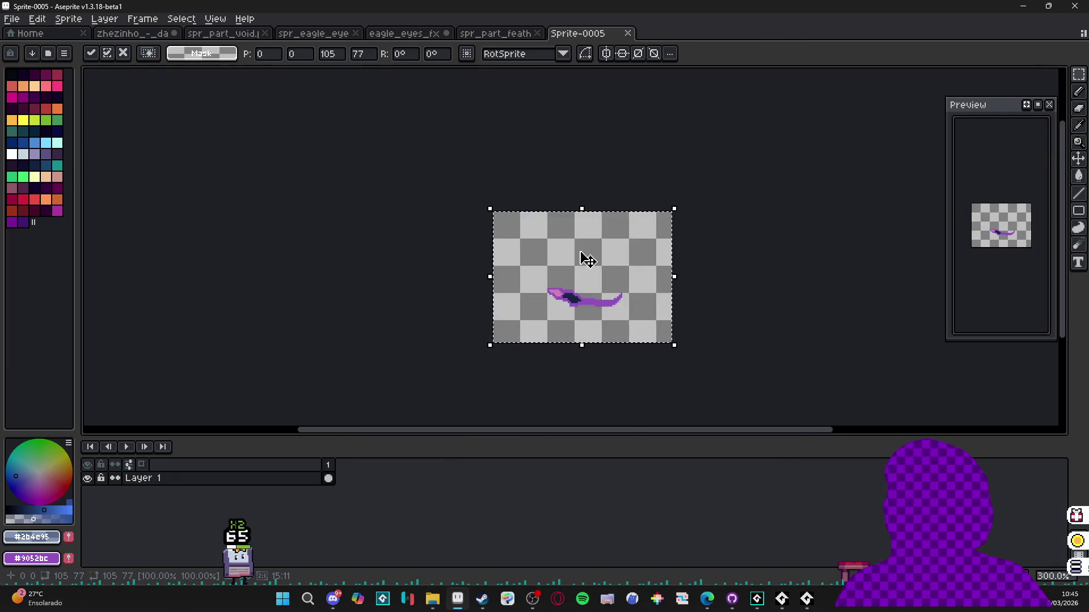
key(Return)
click(68, 19)
click(68, 19)
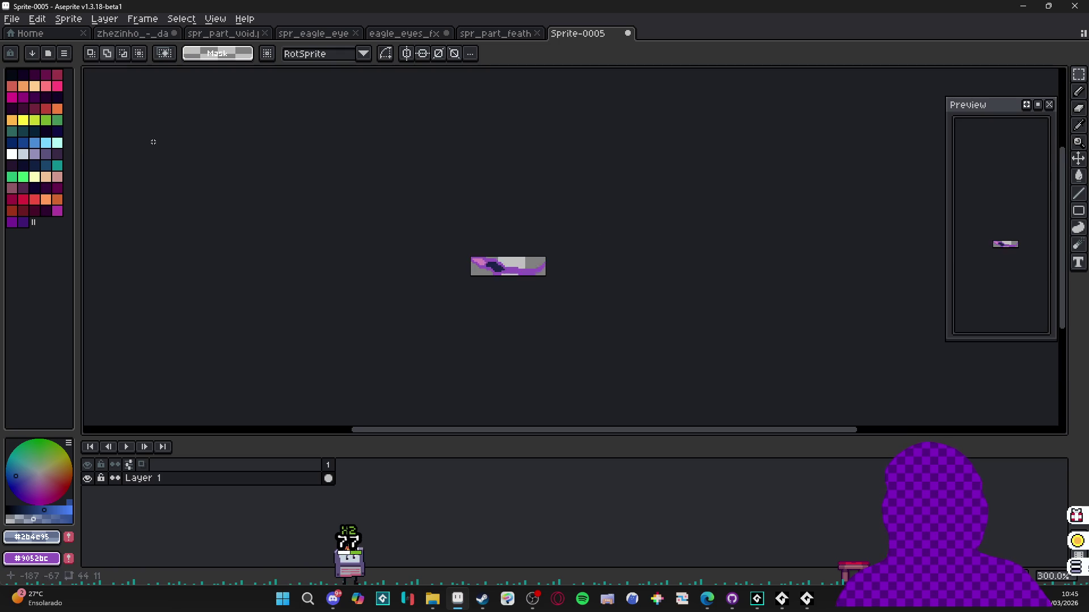
key(ctrl+z)
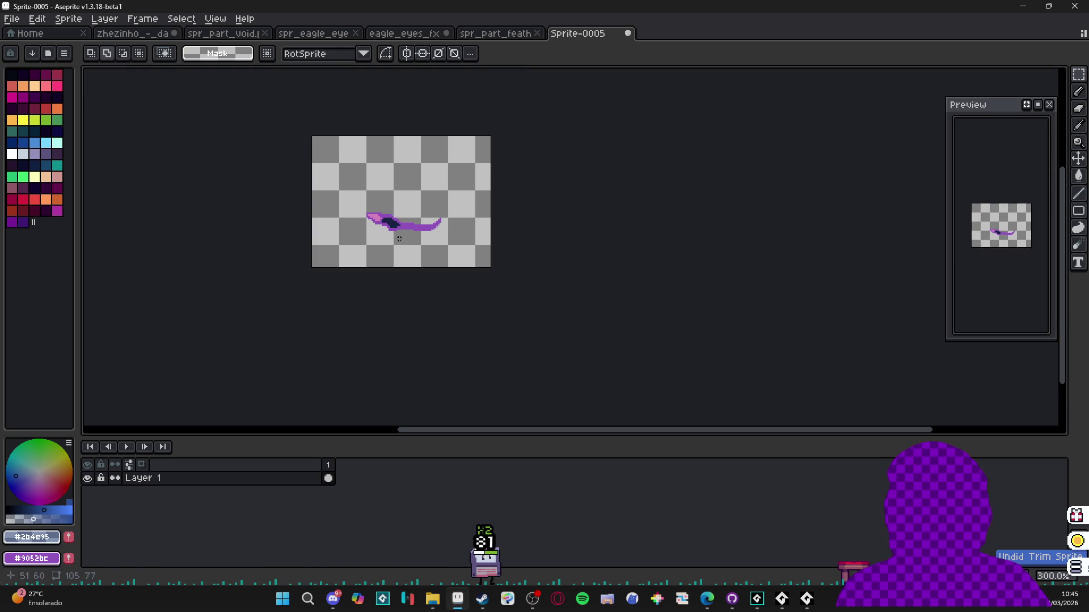
- Cancel Save As and close the Sprite-0005 tab, raising the unsaved-changes warning
click(12, 19)
click(25, 99)
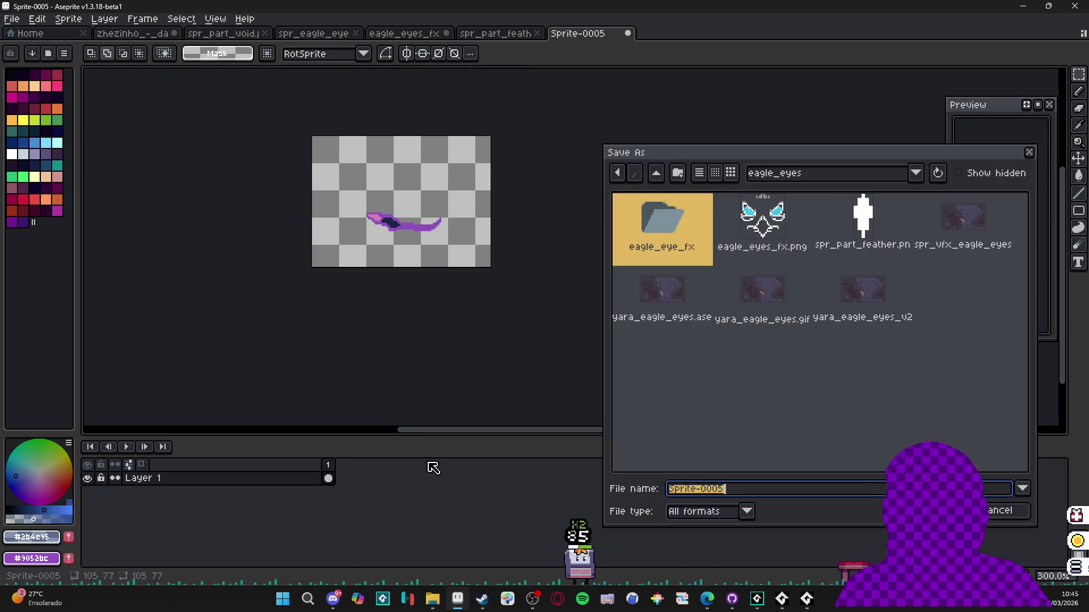
key(Escape)
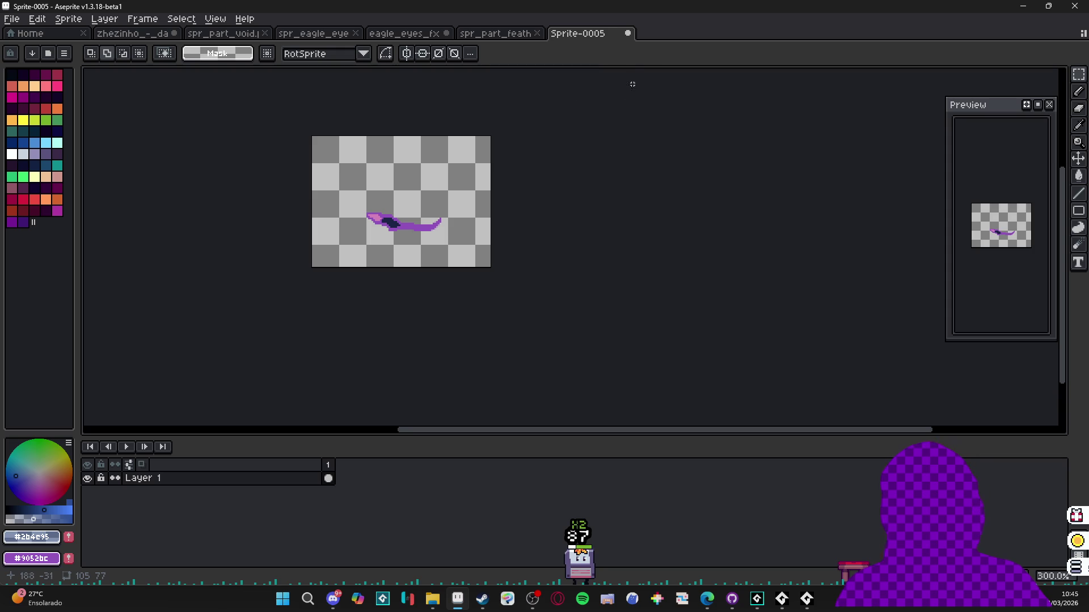
click(628, 32)
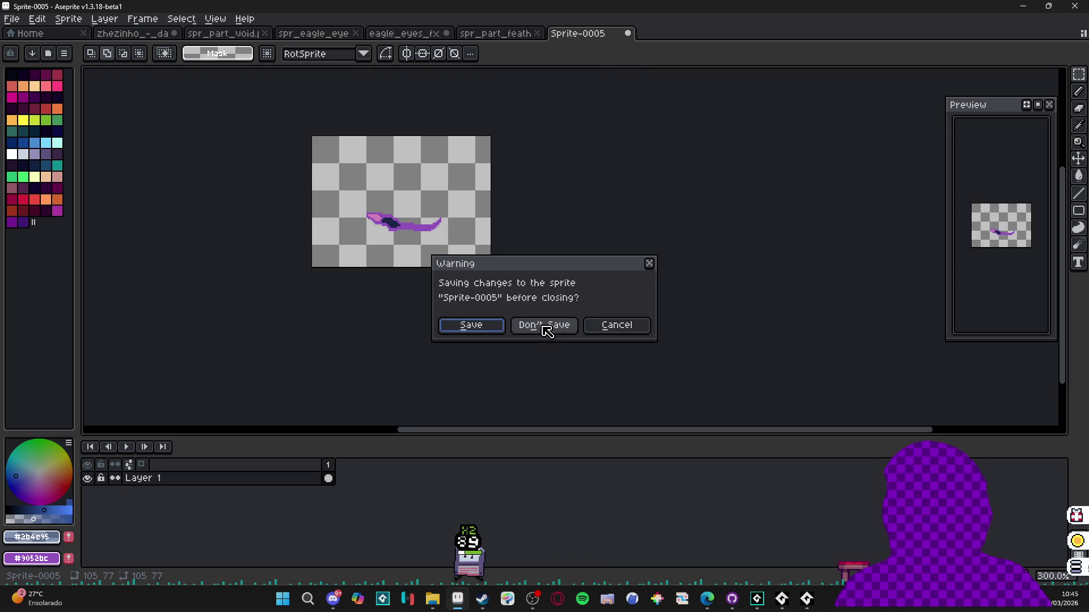
- Discard Sprite-0005 without saving and switch to the eagle_eyes_fx sprite
click(546, 329)
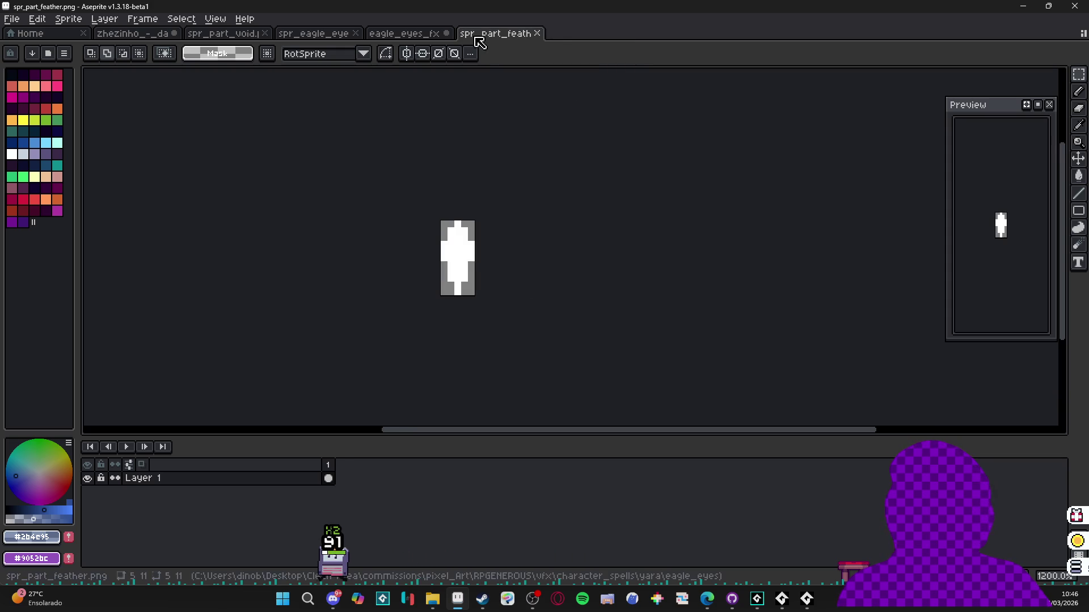
click(404, 33)
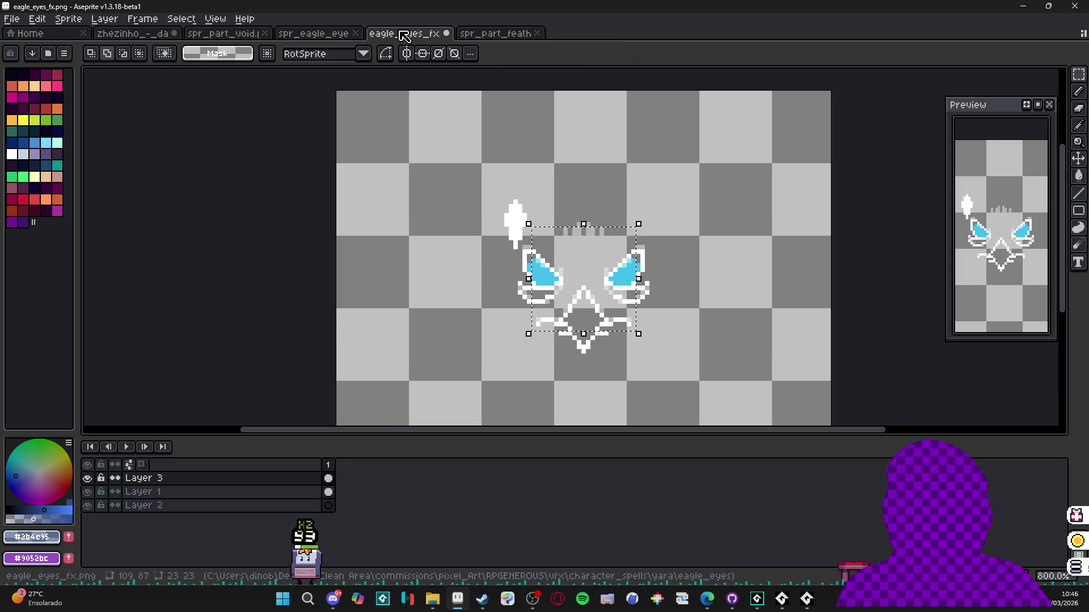
scroll(617, 283, up, 2)
- Zoom in and out on the Eagle Eyes effect with Layer 1 active, then return to Dark Thrust
ctrl+click(618, 290)
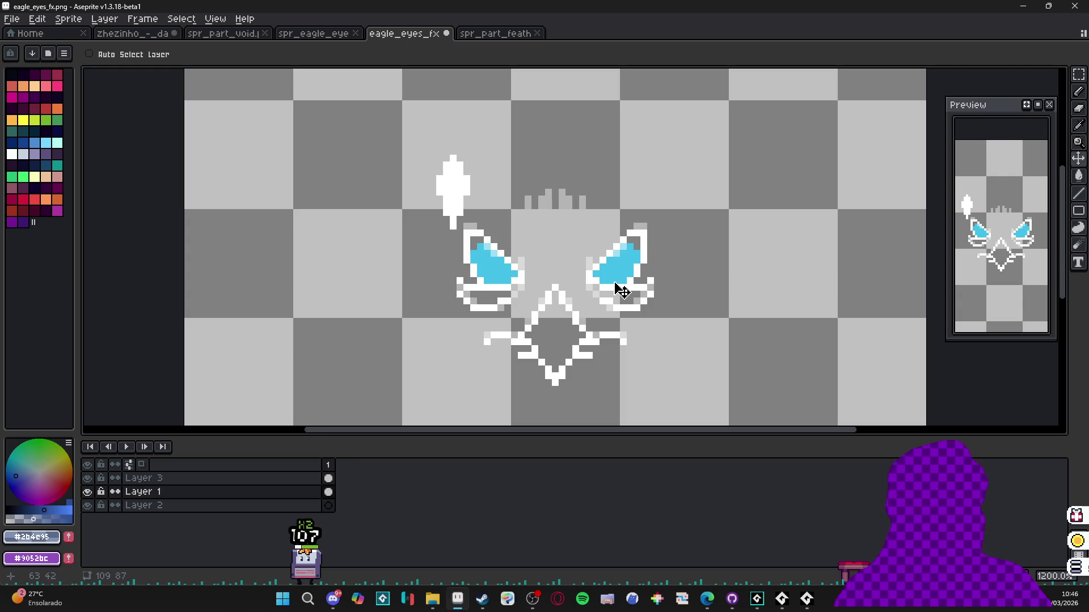
scroll(616, 283, up, 1)
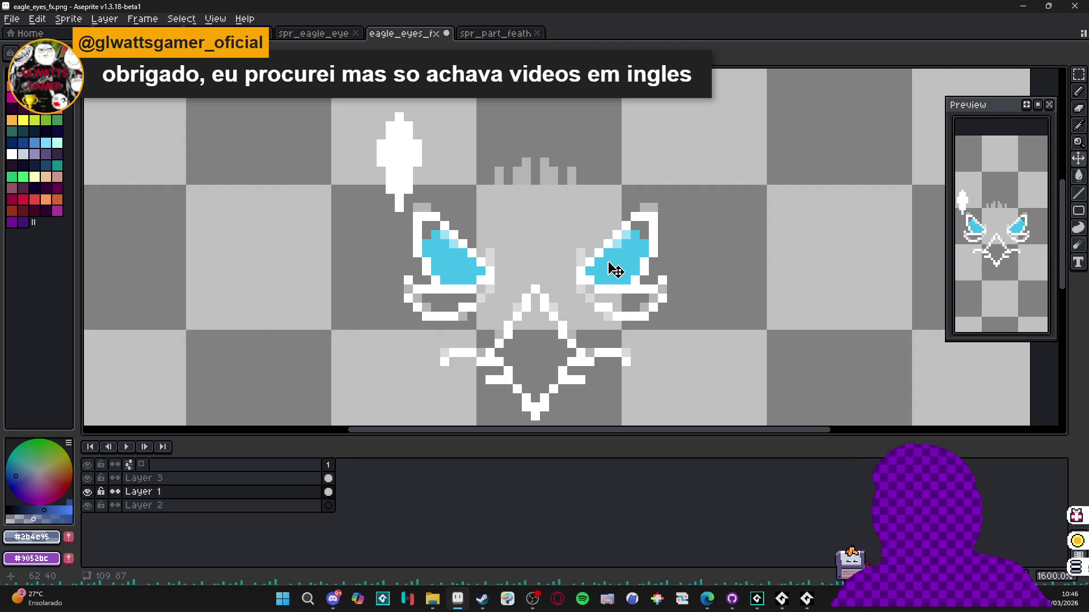
scroll(615, 271, down, 4)
scroll(571, 256, up, 4)
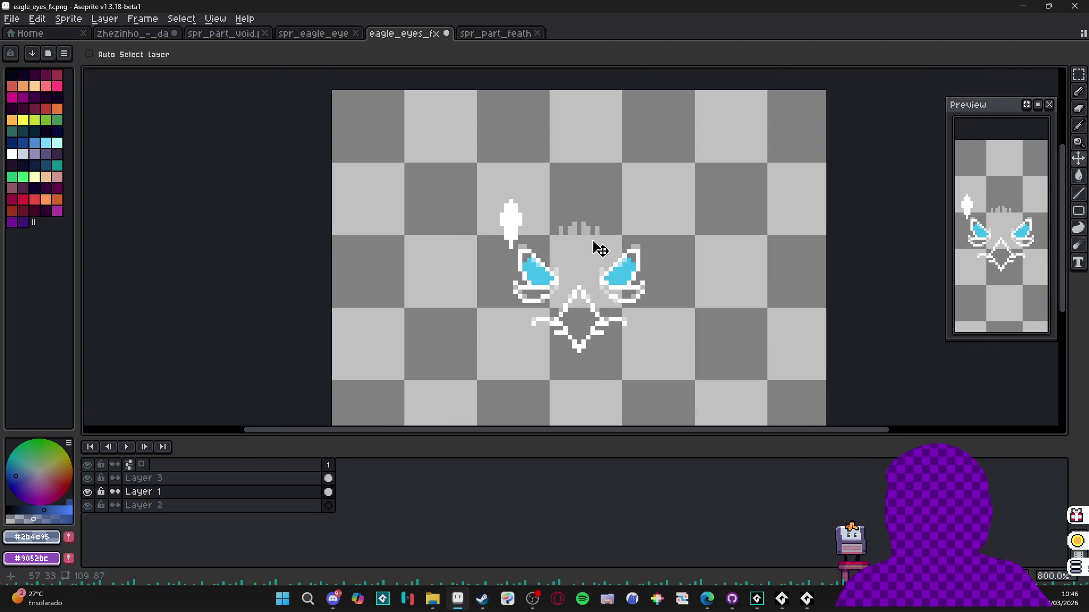
scroll(602, 252, down, 4)
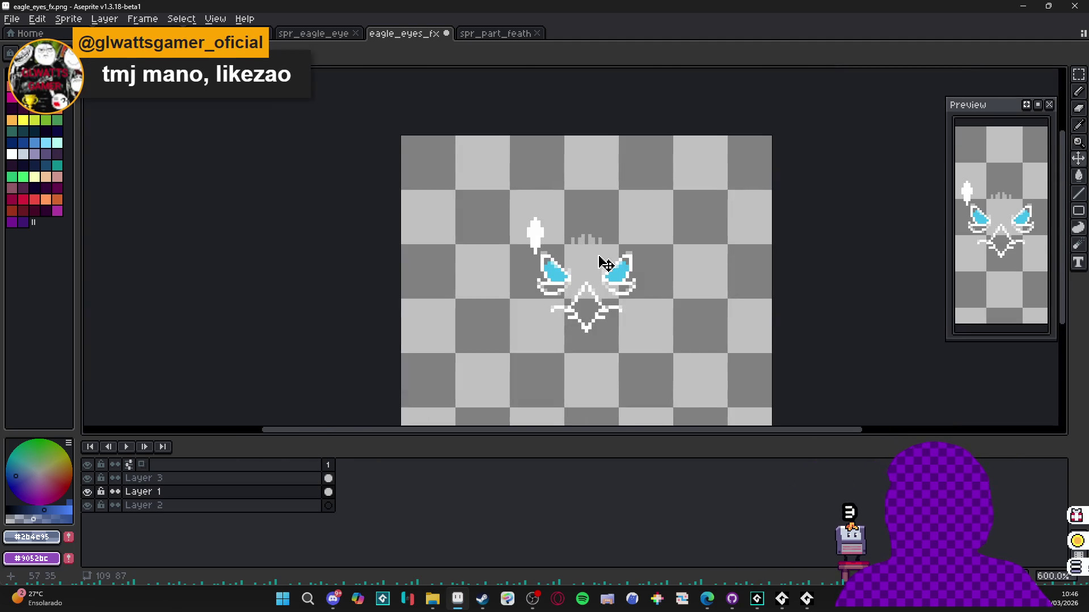
scroll(549, 253, up, 1)
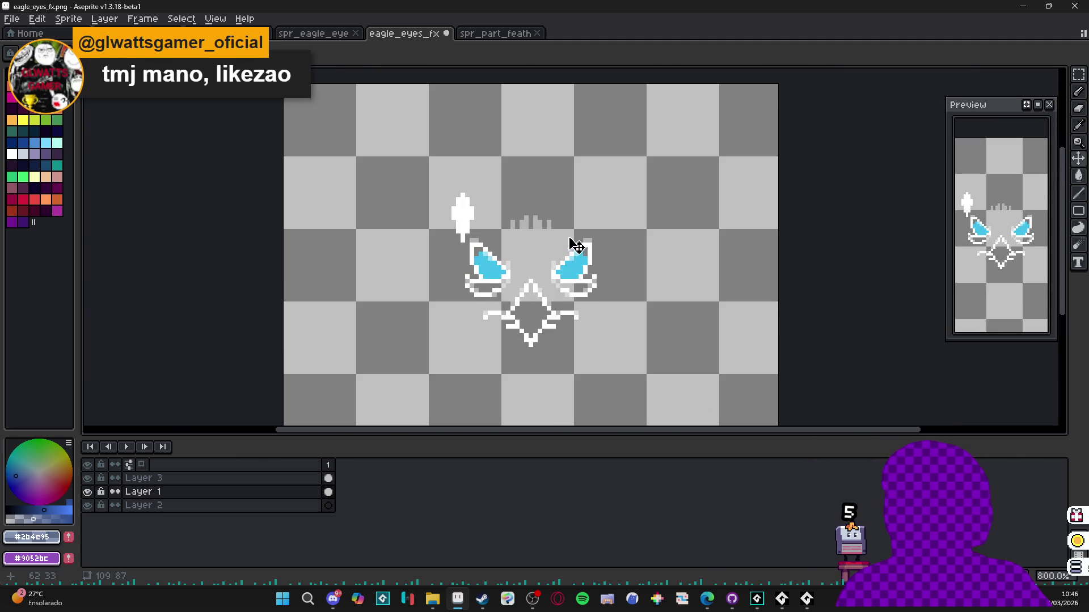
drag(571, 246, 553, 243)
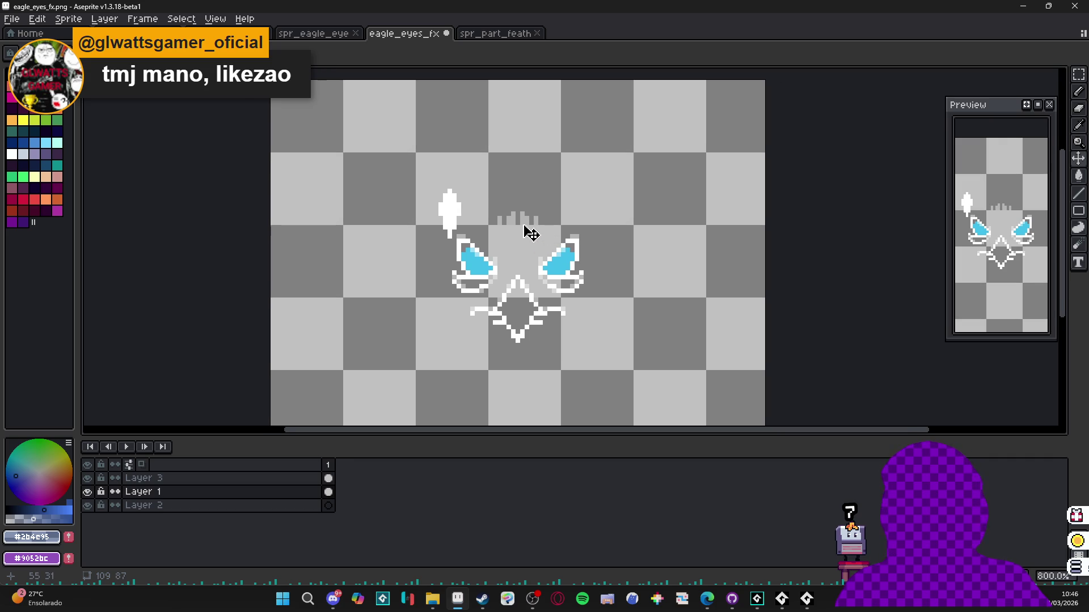
click(227, 33)
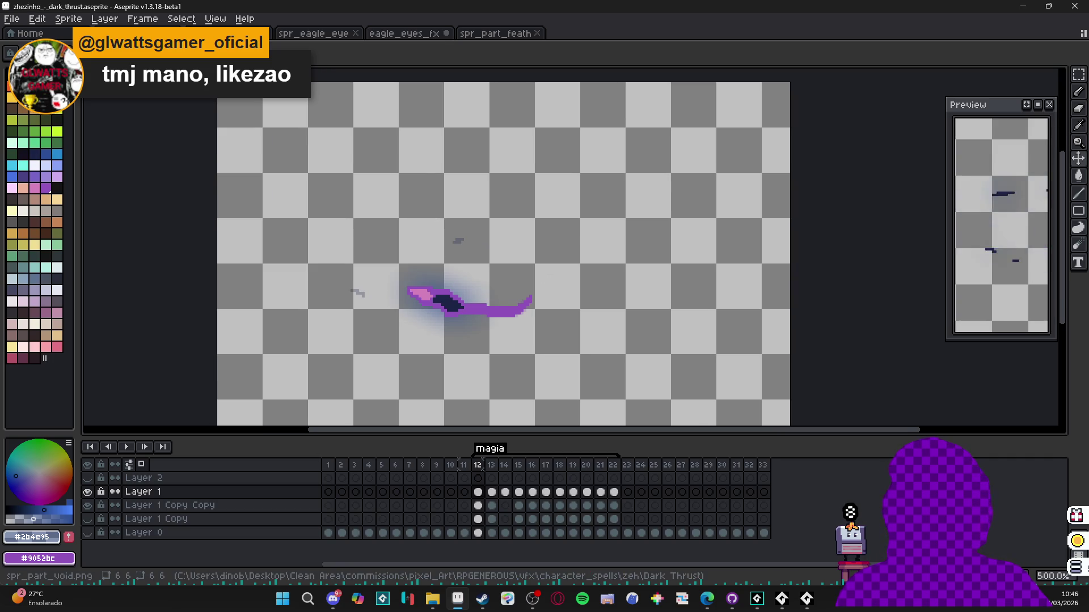
- Return to GameMaker's particle editor, replay the feather burst, and check the first particle colour
click(1023, 6)
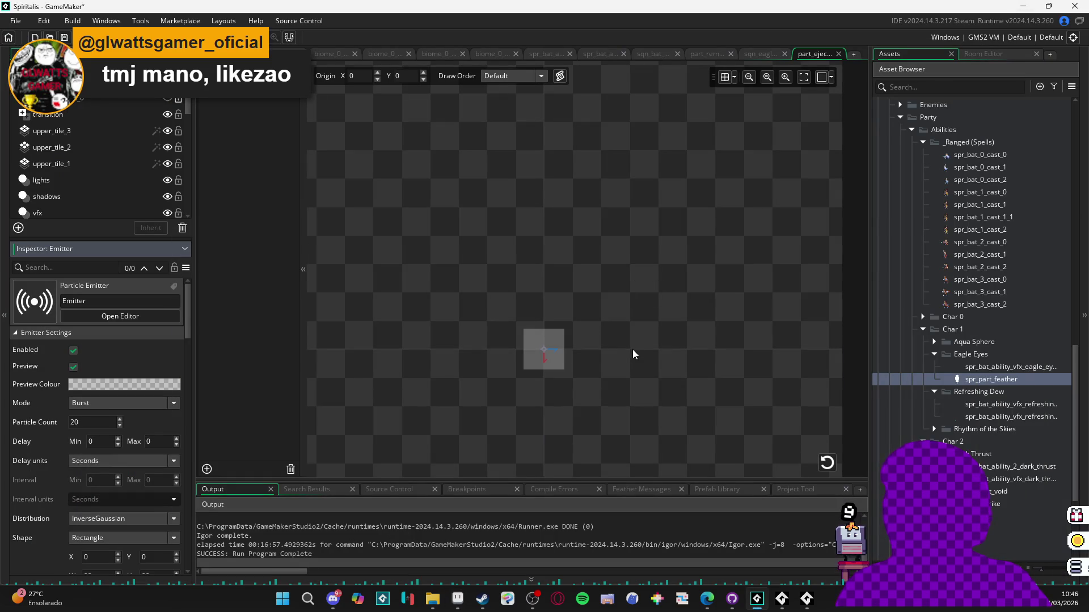
click(827, 462)
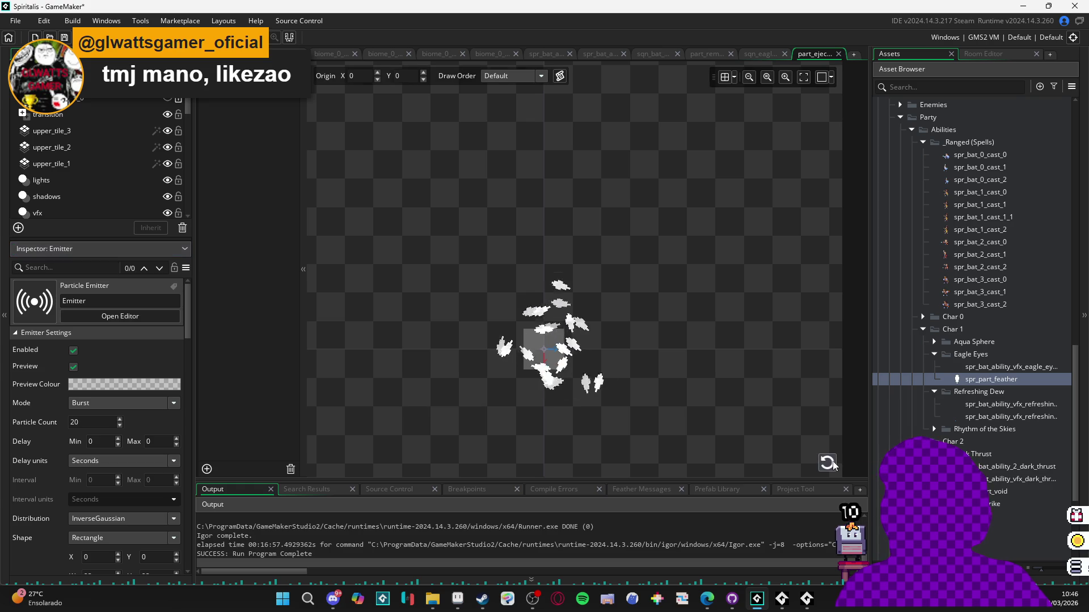
scroll(76, 458, down, 6)
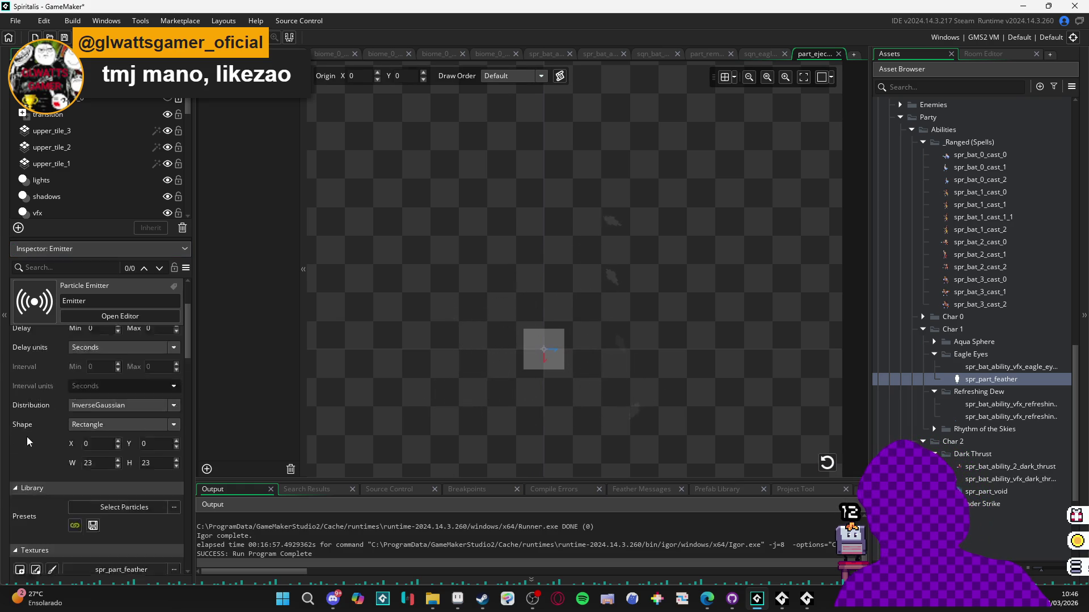
scroll(56, 445, up, 3)
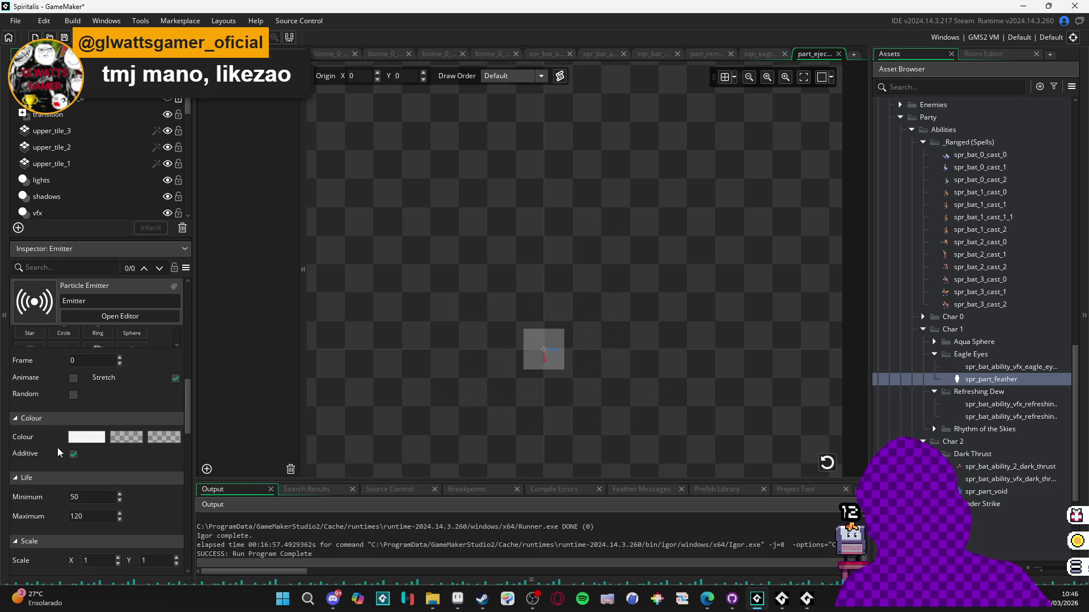
click(90, 440)
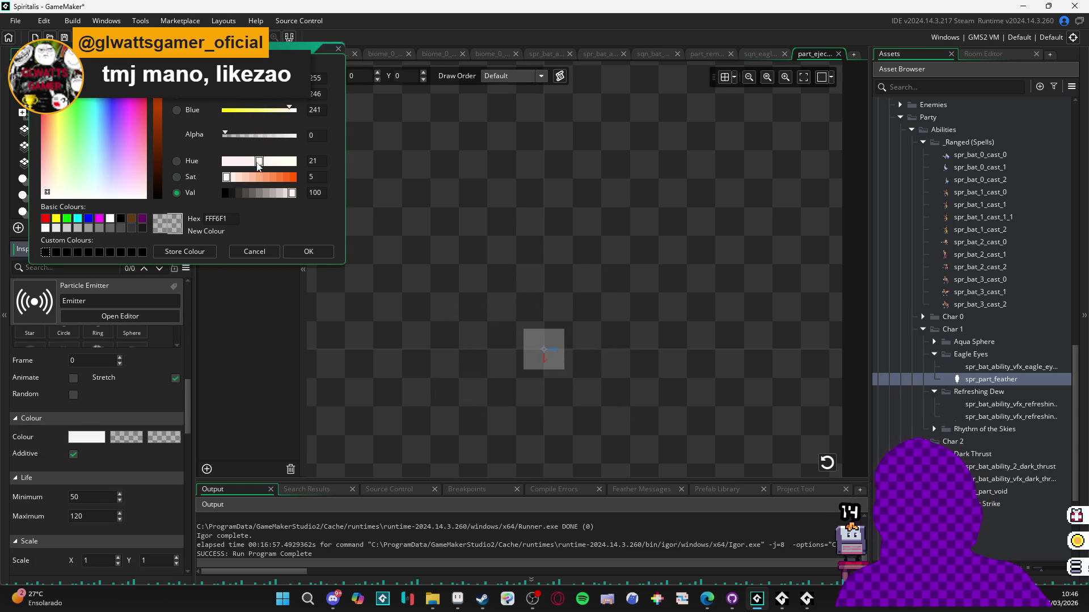
click(308, 252)
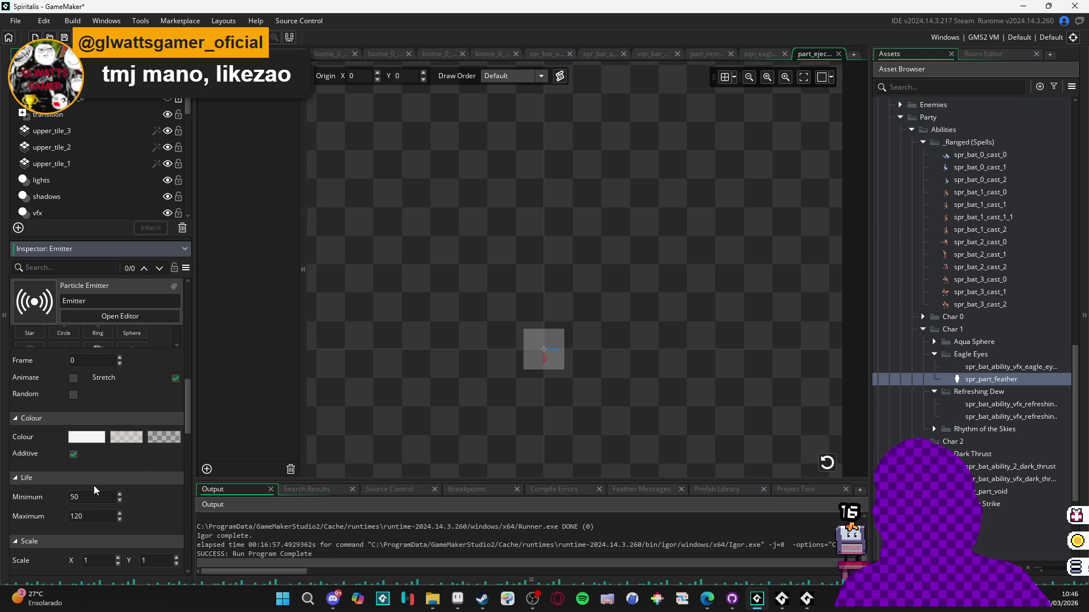
click(827, 462)
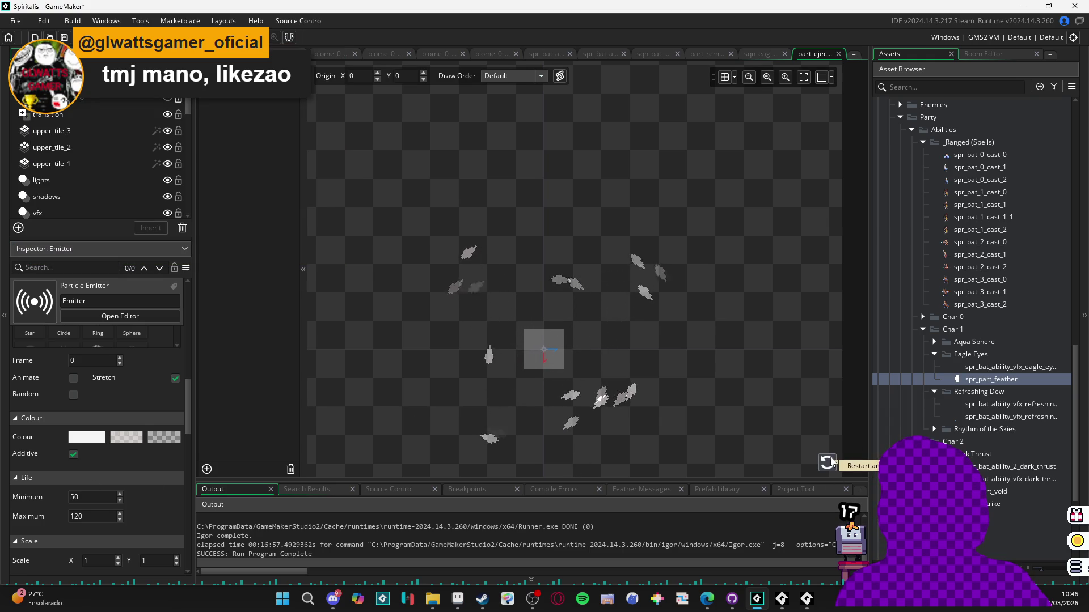
- Set the second particle colour's alpha to zero so feathers fade out, and replay the burst
click(125, 440)
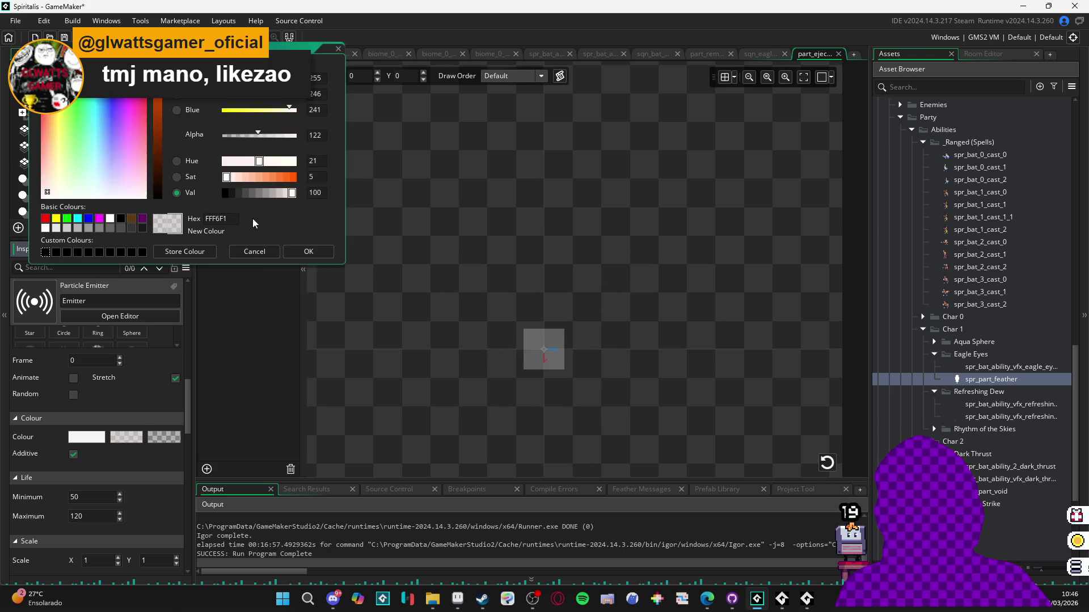
drag(253, 143, 215, 140)
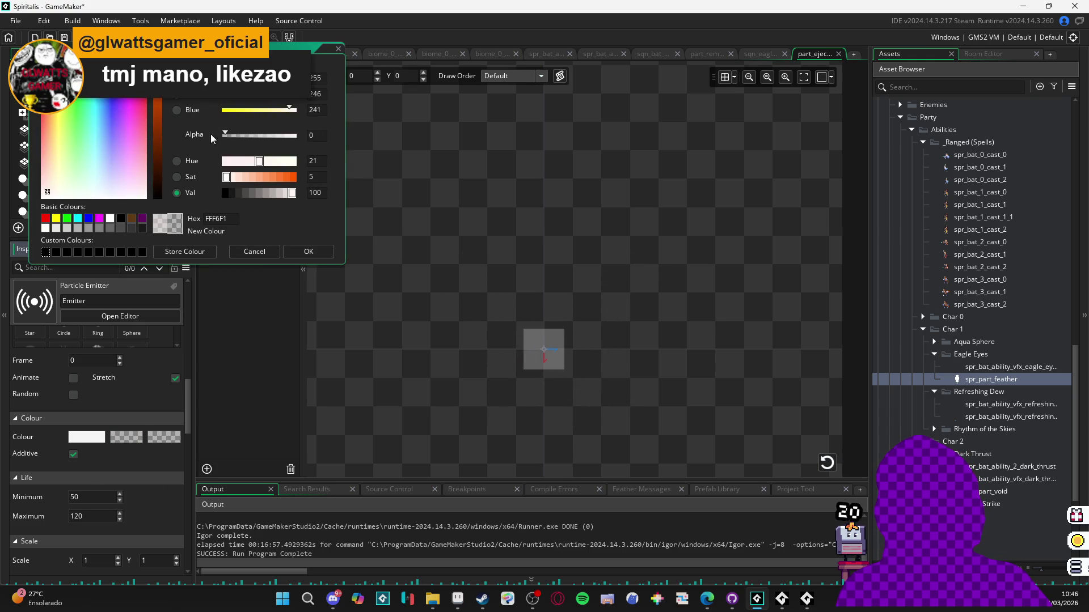
click(308, 252)
click(827, 463)
click(827, 462)
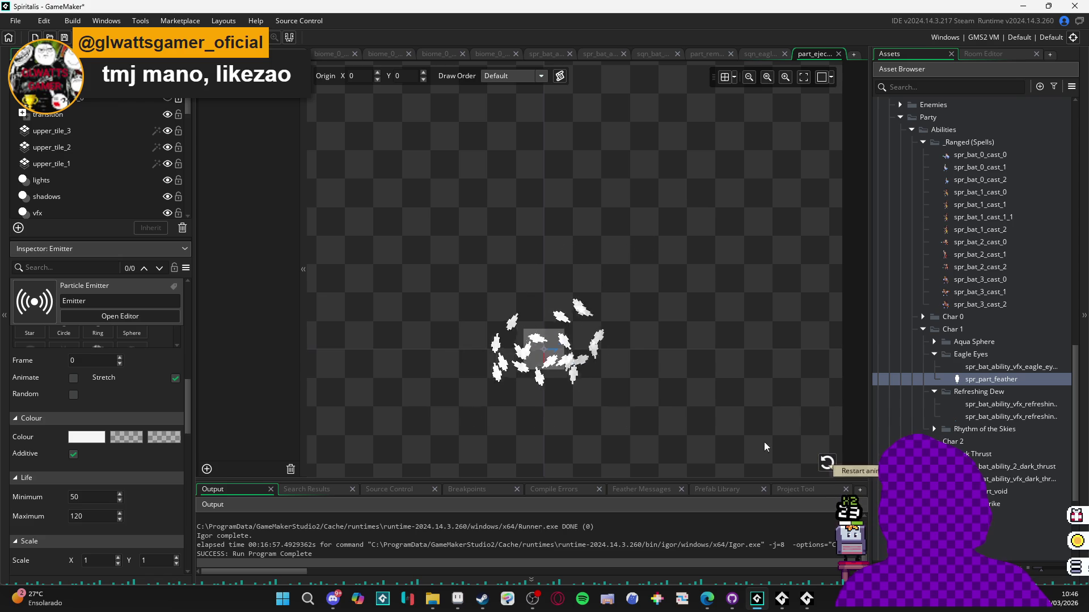
click(827, 462)
scroll(44, 414, up, 2)
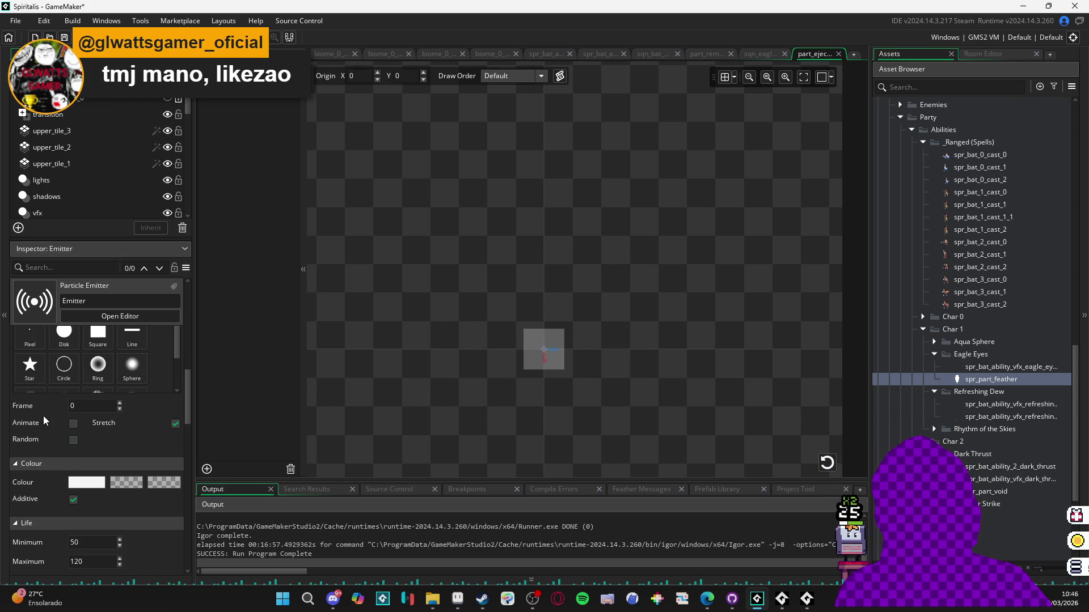
scroll(44, 417, up, 2)
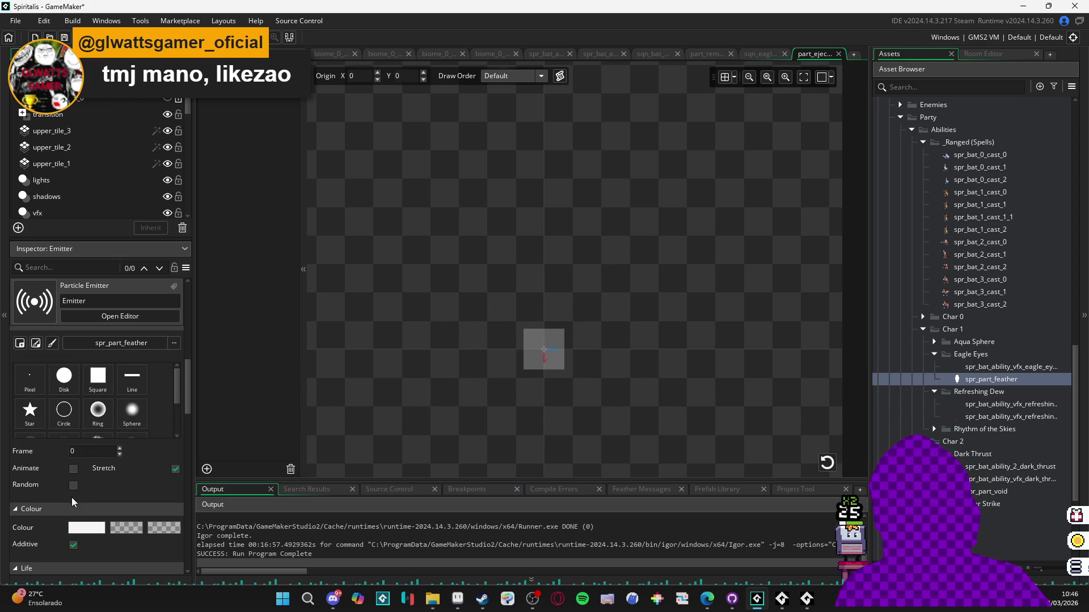
scroll(55, 492, up, 2)
scroll(64, 513, down, 2)
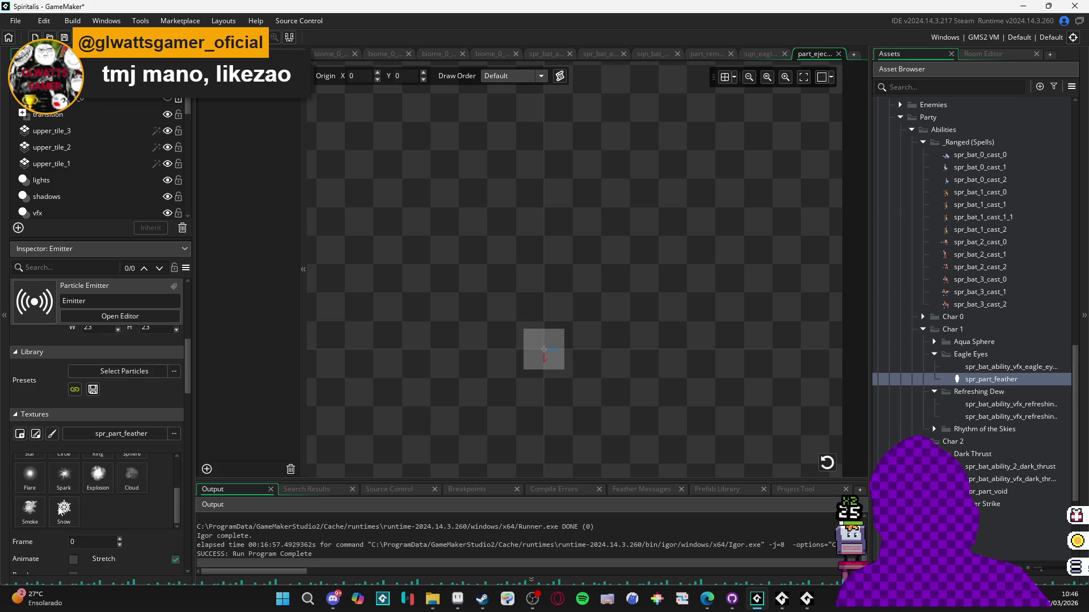
scroll(60, 510, down, 4)
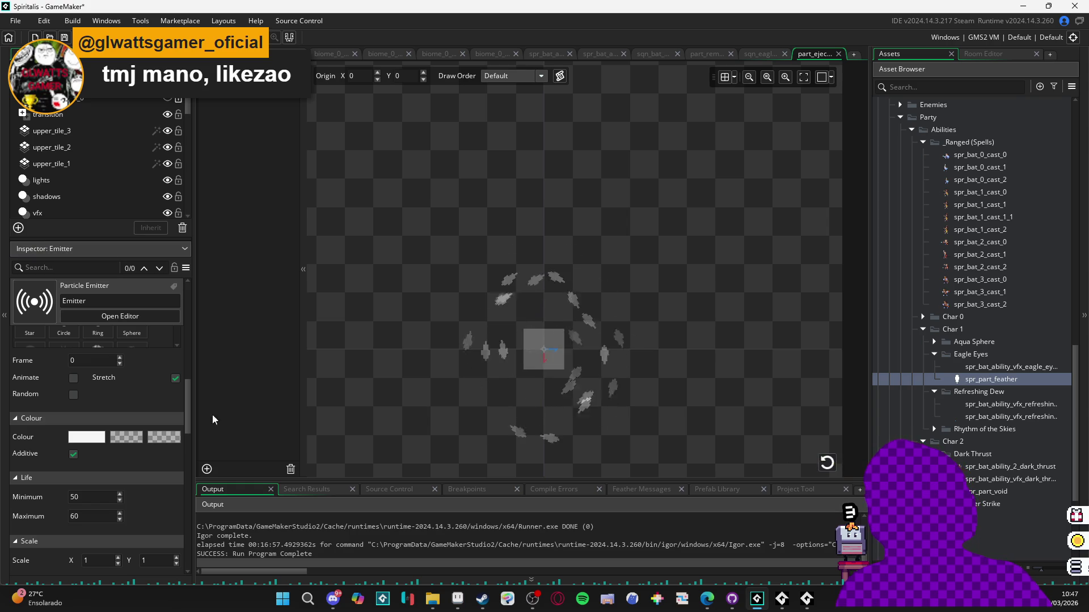
scroll(16, 423, down, 5)
scroll(46, 388, down, 4)
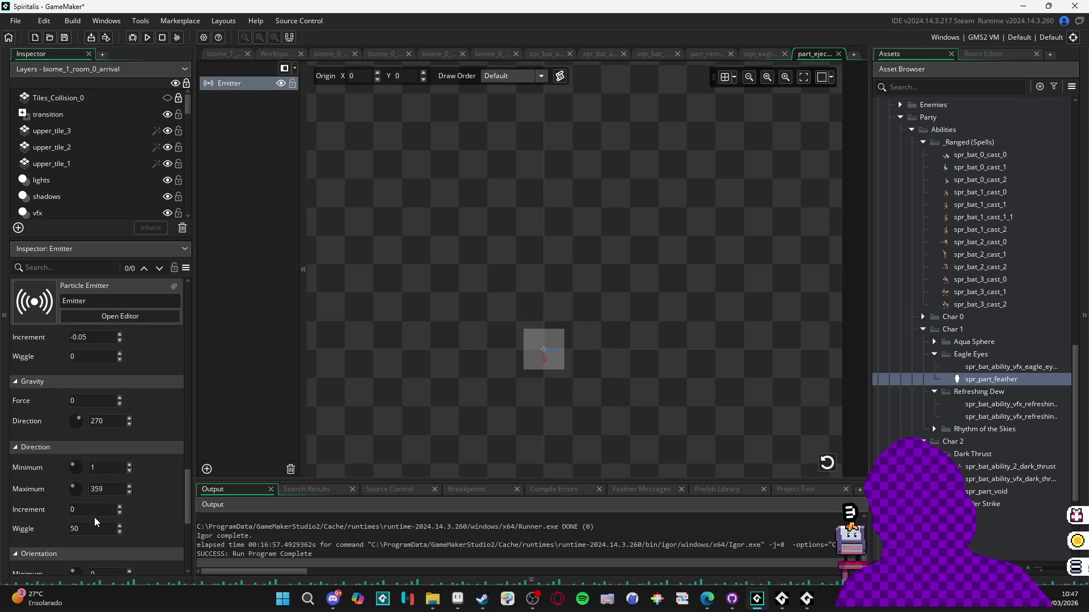
- Give the feathers an Orientation Increment of 10 so they spin, and preview the burst
scroll(41, 472, down, 3)
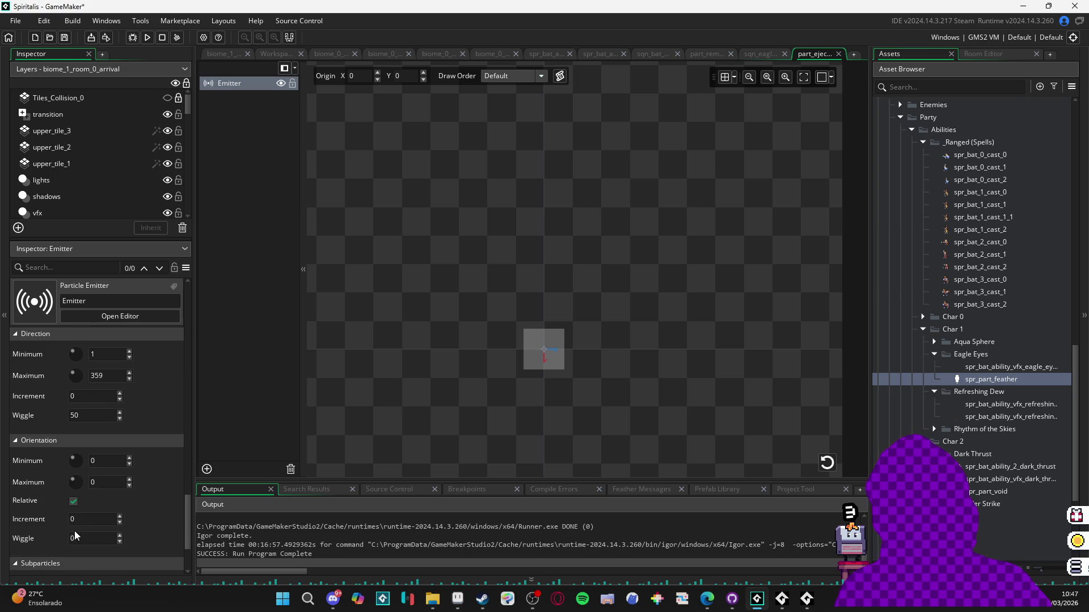
click(119, 517)
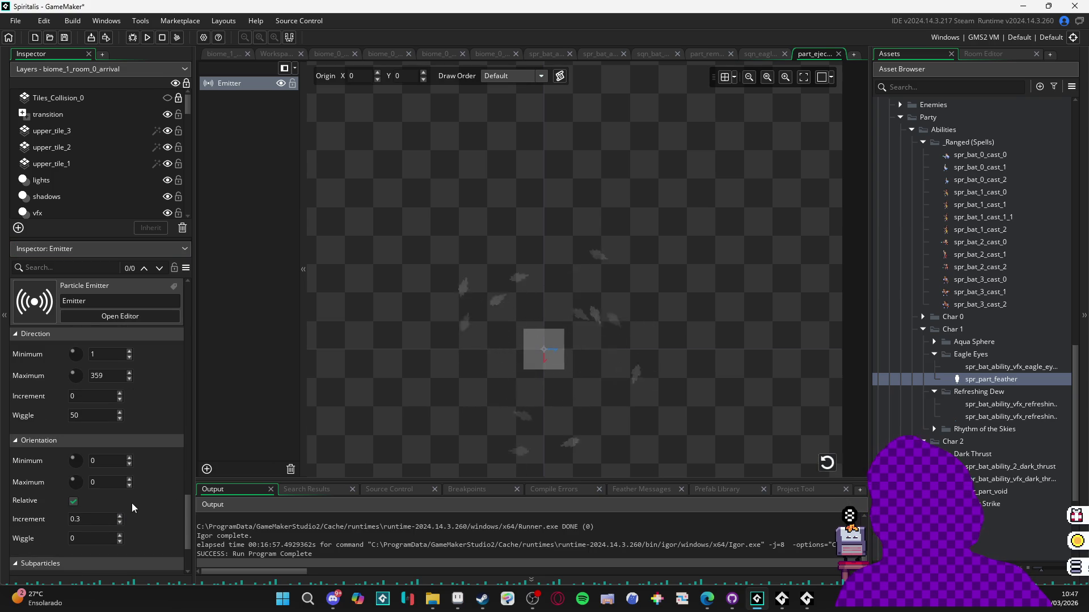
click(71, 519)
text(10)
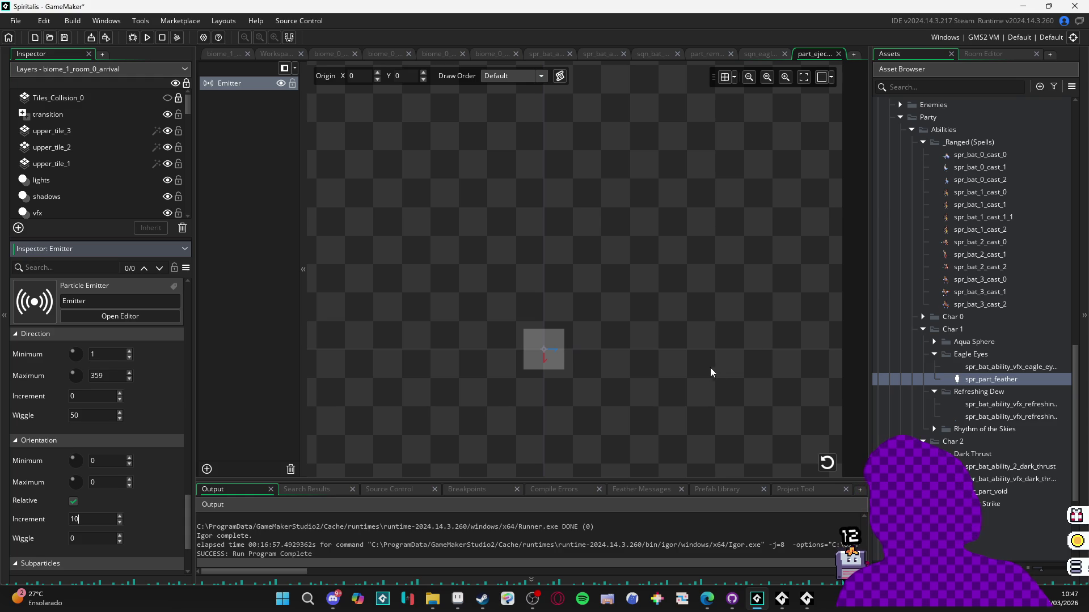
click(831, 465)
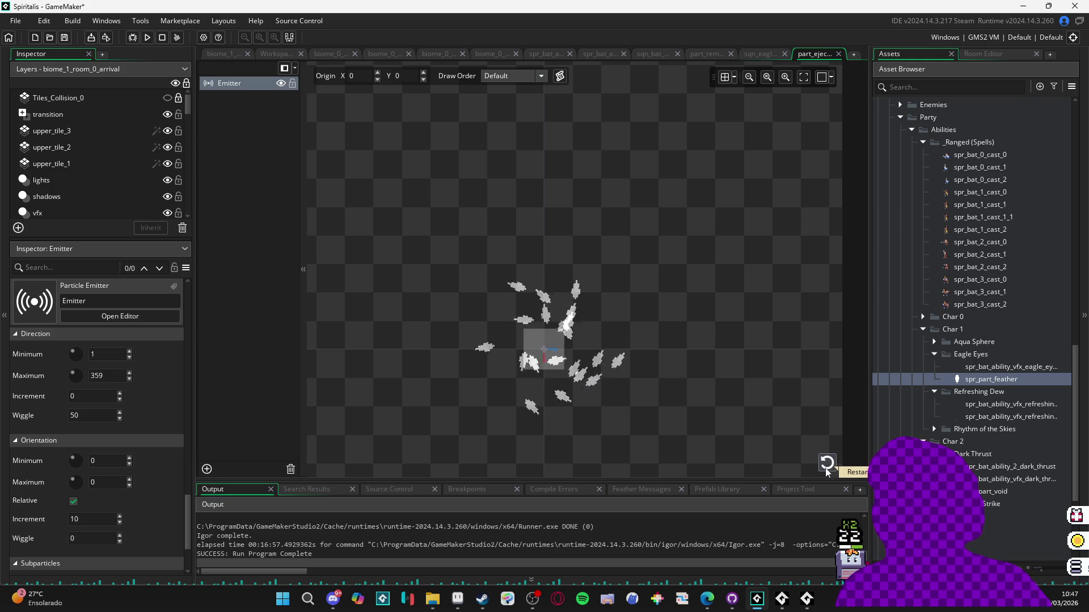
- Set the particles' maximum size to 1.2 and replay the burst to check the result
scroll(141, 413, up, 5)
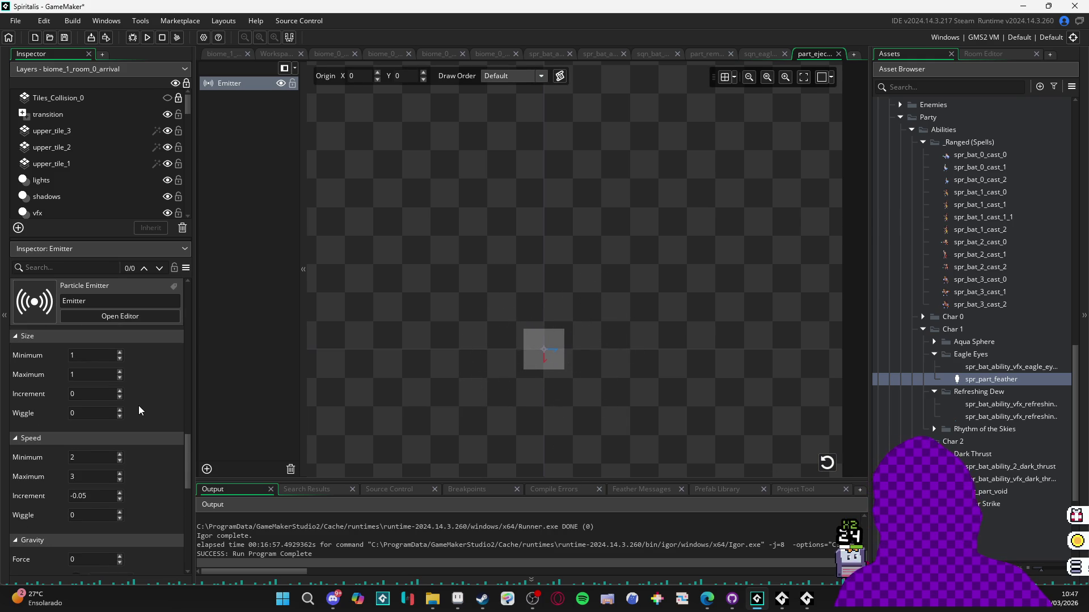
scroll(141, 464, up, 2)
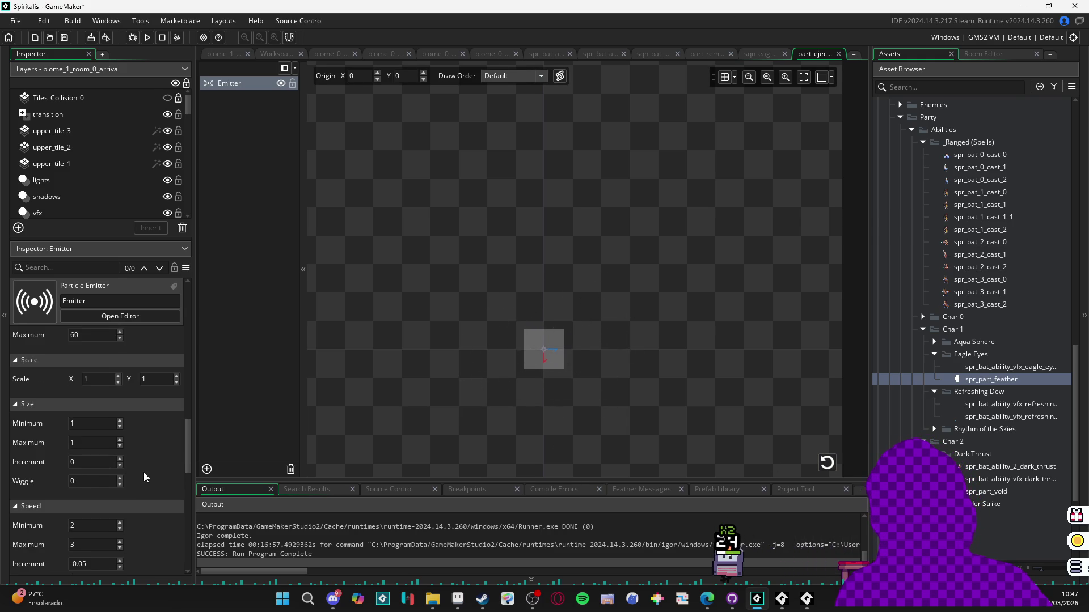
click(72, 443)
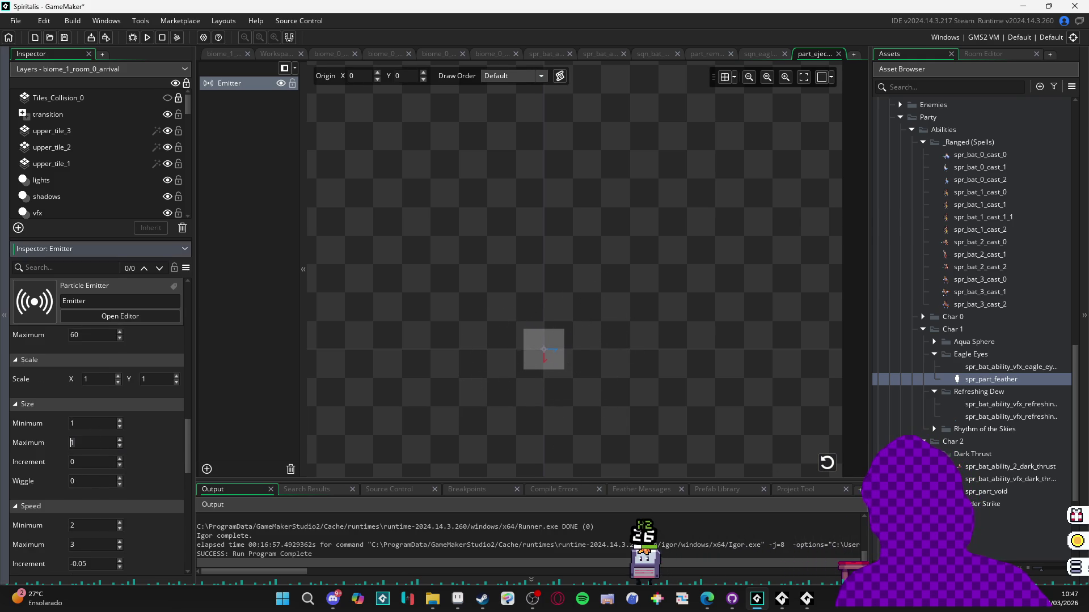
text(.2)
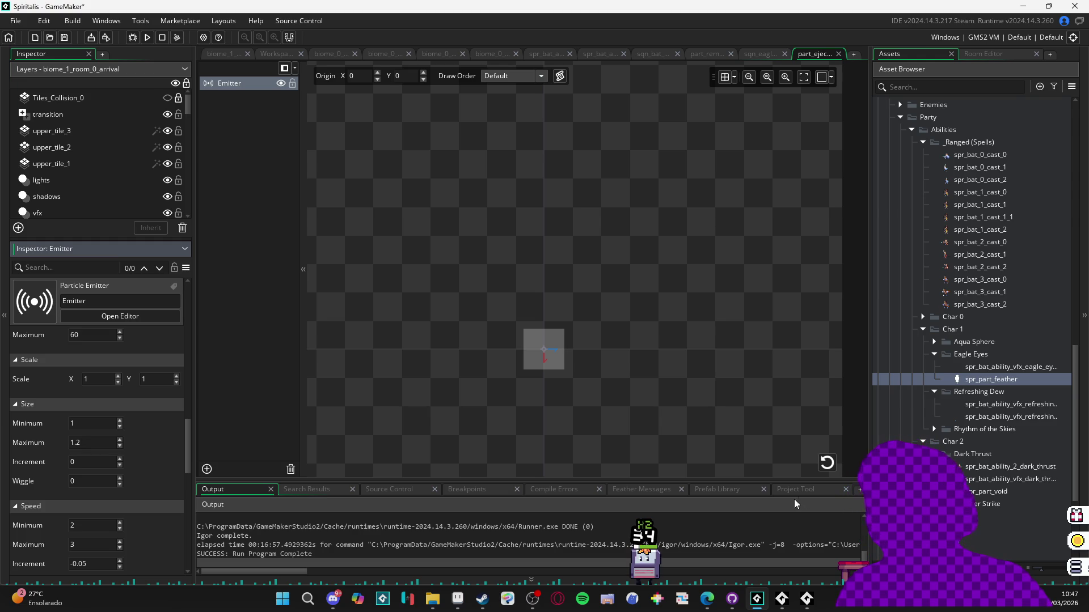
click(833, 465)
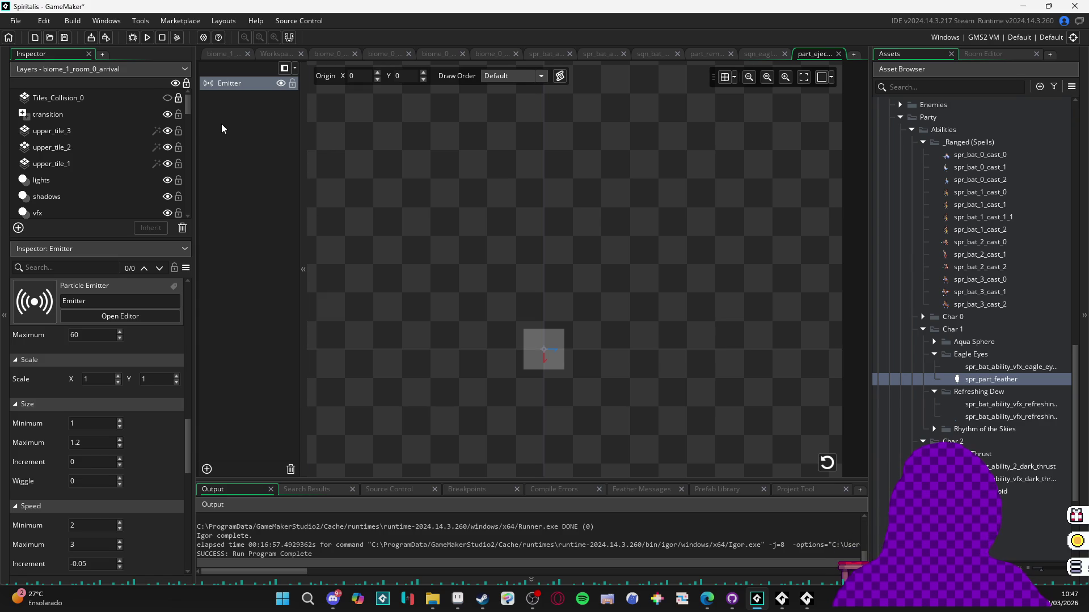
click(827, 463)
click(825, 462)
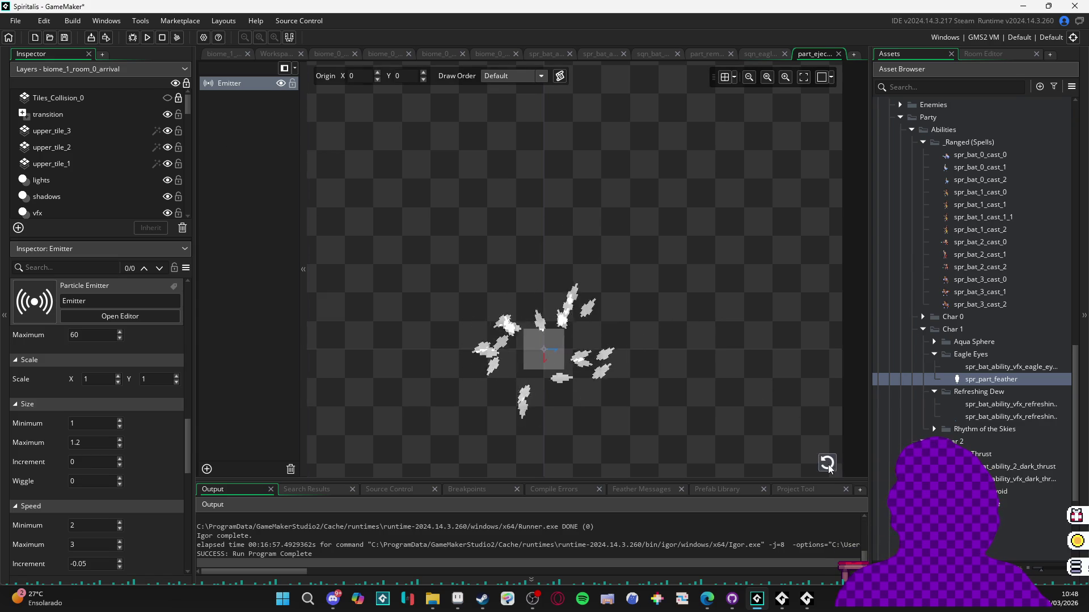
scroll(164, 443, up, 1)
scroll(165, 448, up, 2)
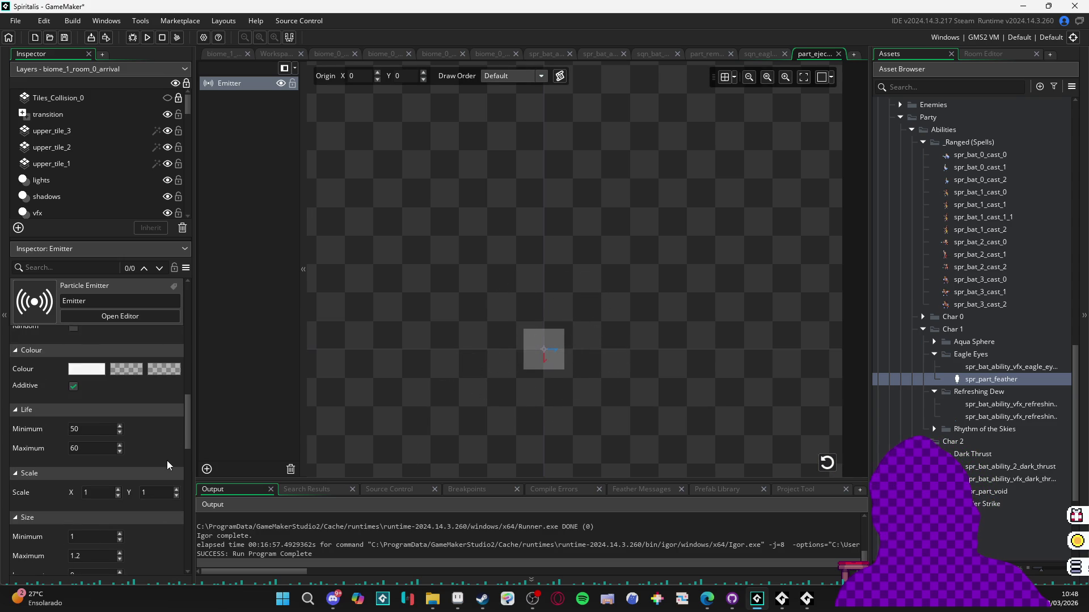
click(756, 55)
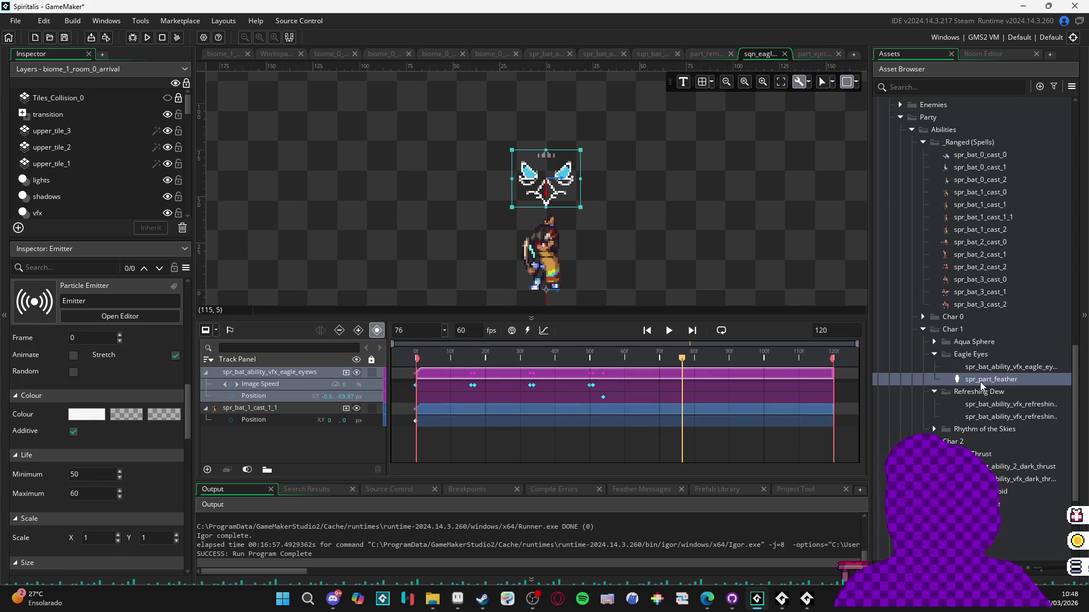
- Place part_ejection_part_radial_feather into the Eagle Eyes sequence timeline at frame 76
scroll(1008, 339, up, 10)
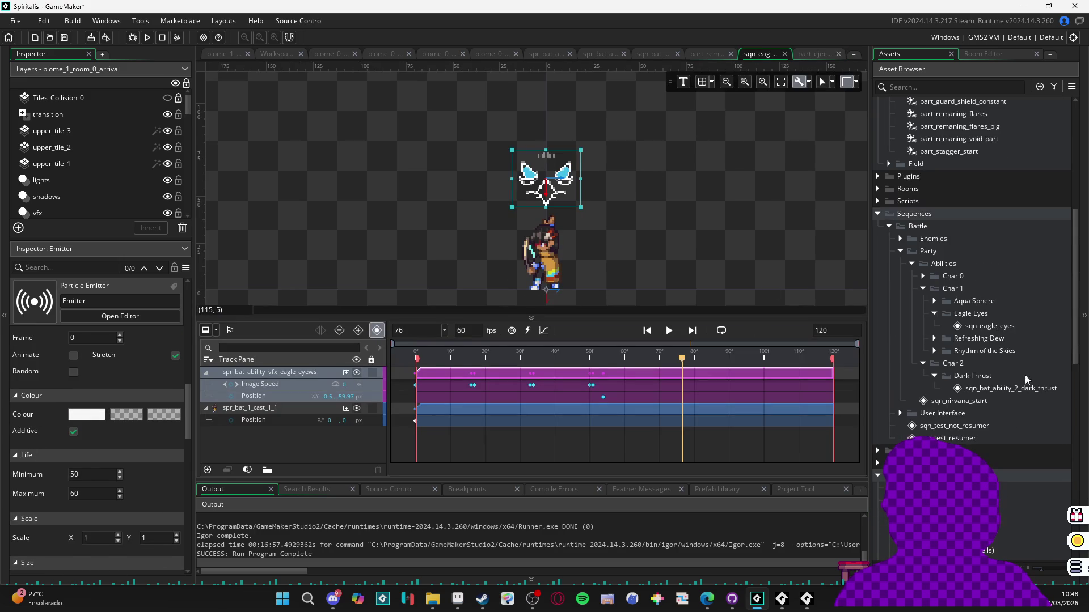
scroll(1021, 298, up, 3)
scroll(1050, 287, up, 2)
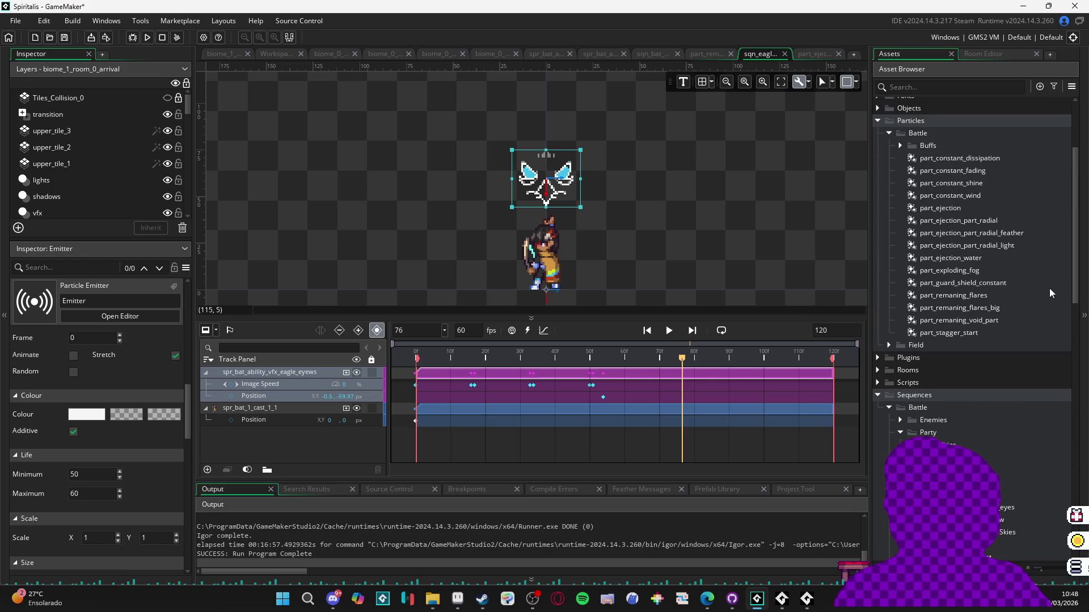
mouse_move(1015, 234)
mouse_down()
mouse_move(1029, 230)
mouse_move(540, 181)
mouse_move(709, 375)
mouse_up()
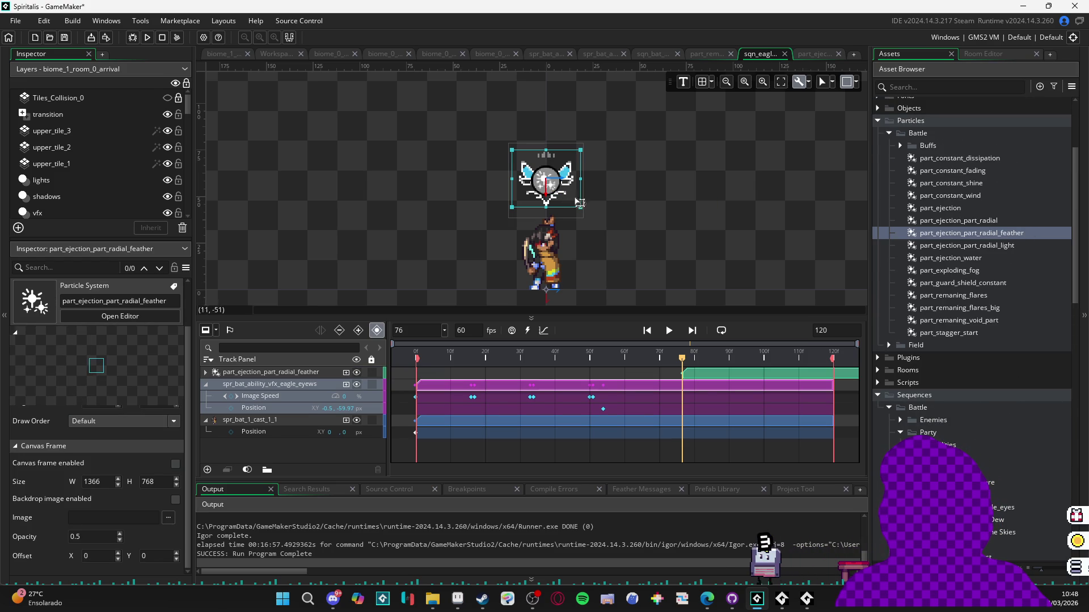
click(700, 382)
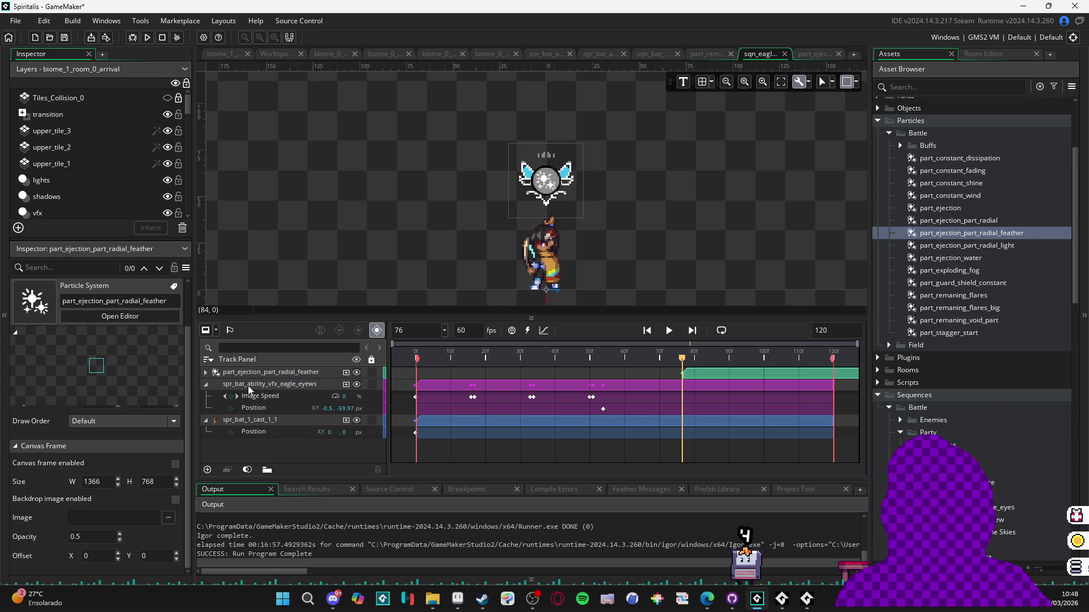
- Give the particle track a Colour Multiply keyed to alpha 0 at frame 100
click(272, 372)
click(346, 373)
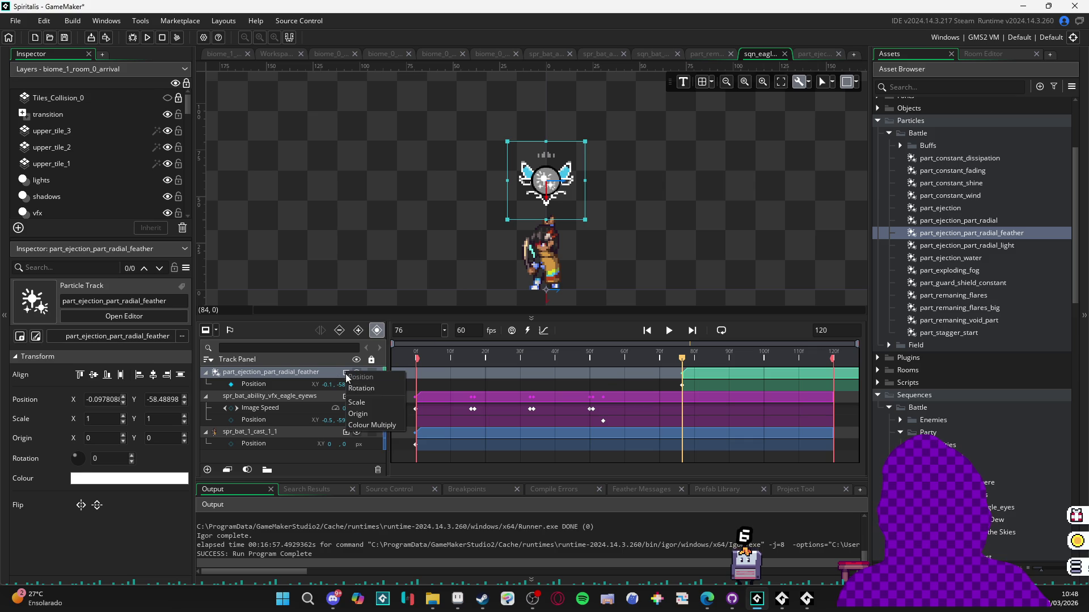
click(385, 425)
click(231, 388)
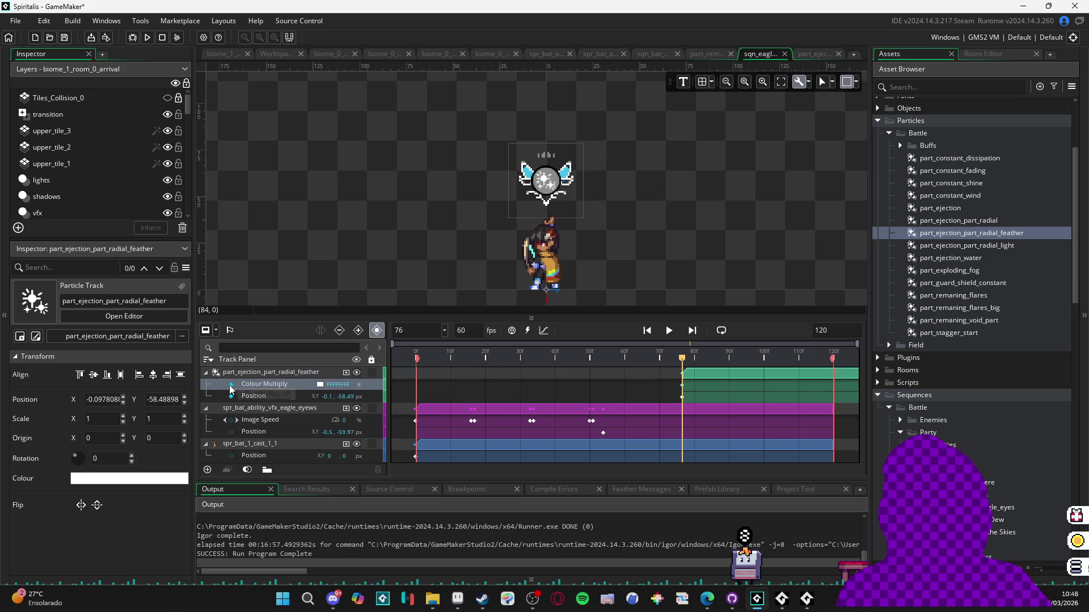
mouse_move(682, 364)
mouse_down()
mouse_move(833, 378)
mouse_move(761, 388)
mouse_up()
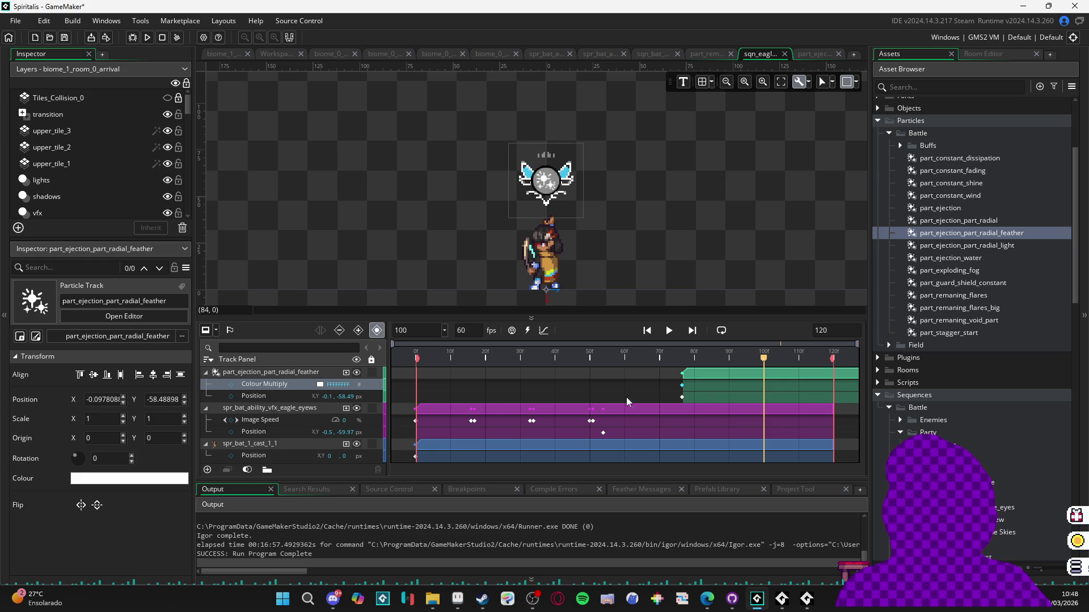
click(321, 385)
drag(255, 137, 223, 137)
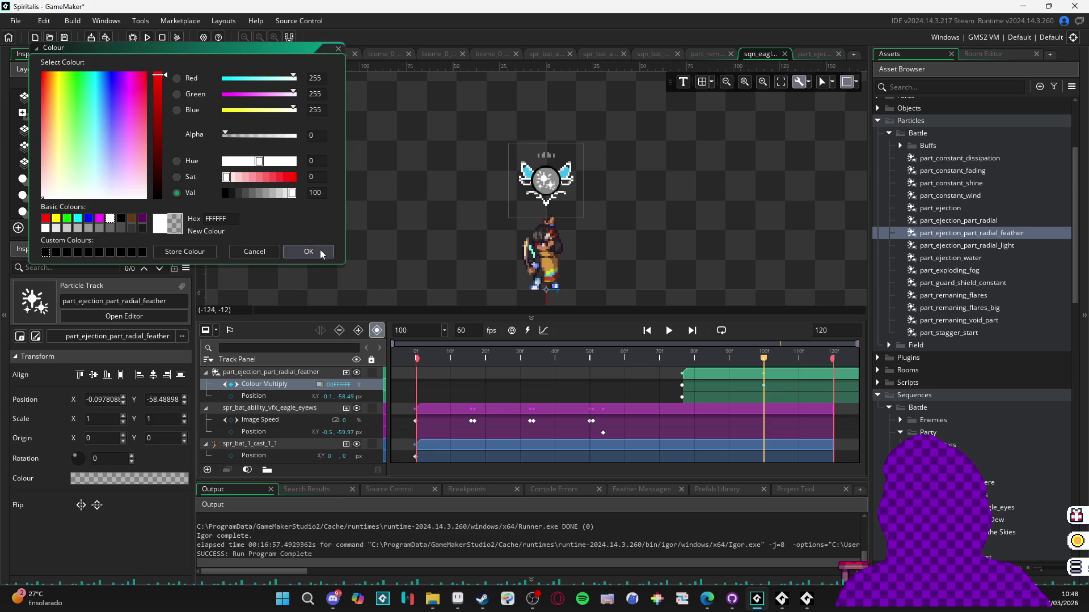
click(308, 251)
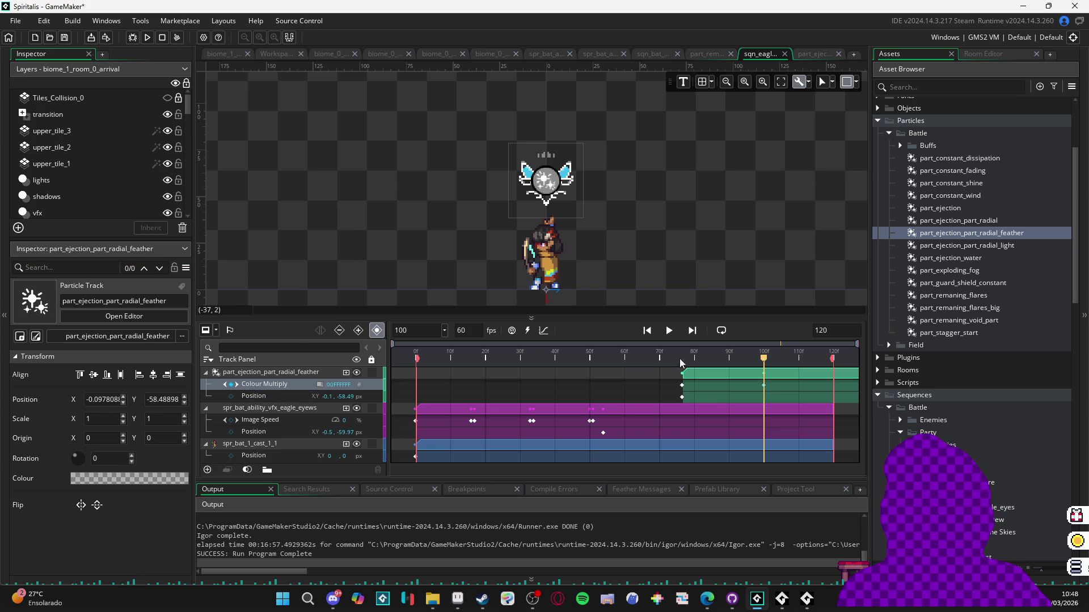
- Move the frame-100 transparent keyframe from the particle track onto the eagle-eyes sprite track
click(765, 386)
click(764, 386)
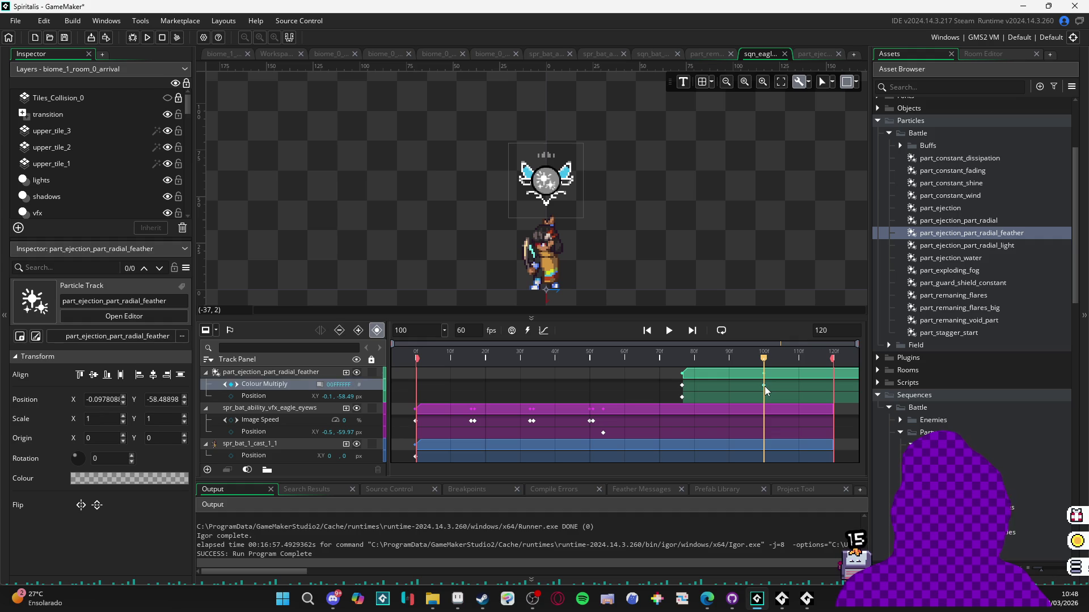
click(284, 409)
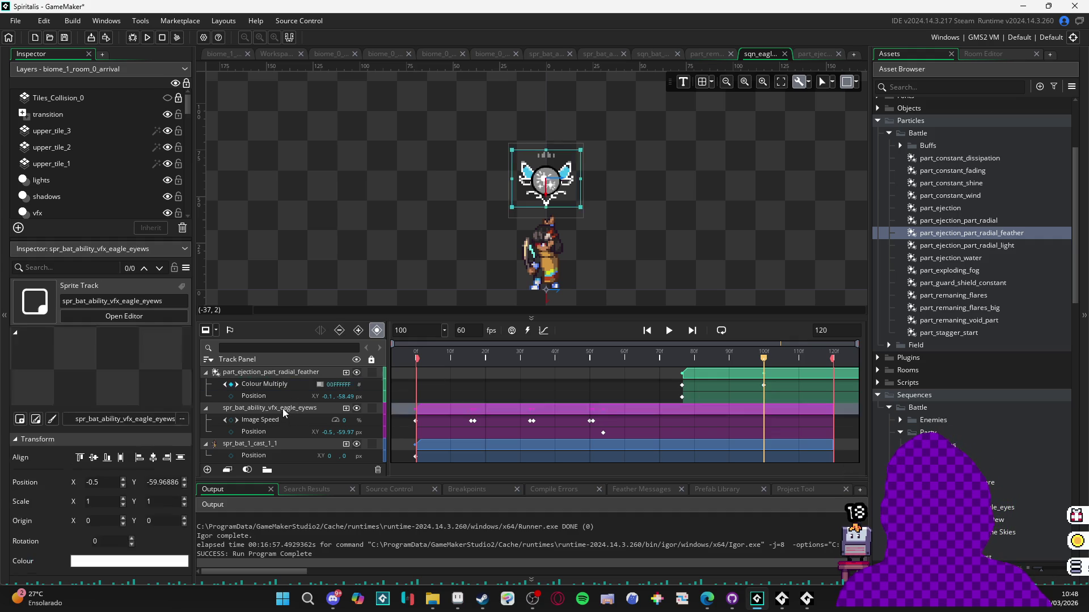
key(ctrl+v)
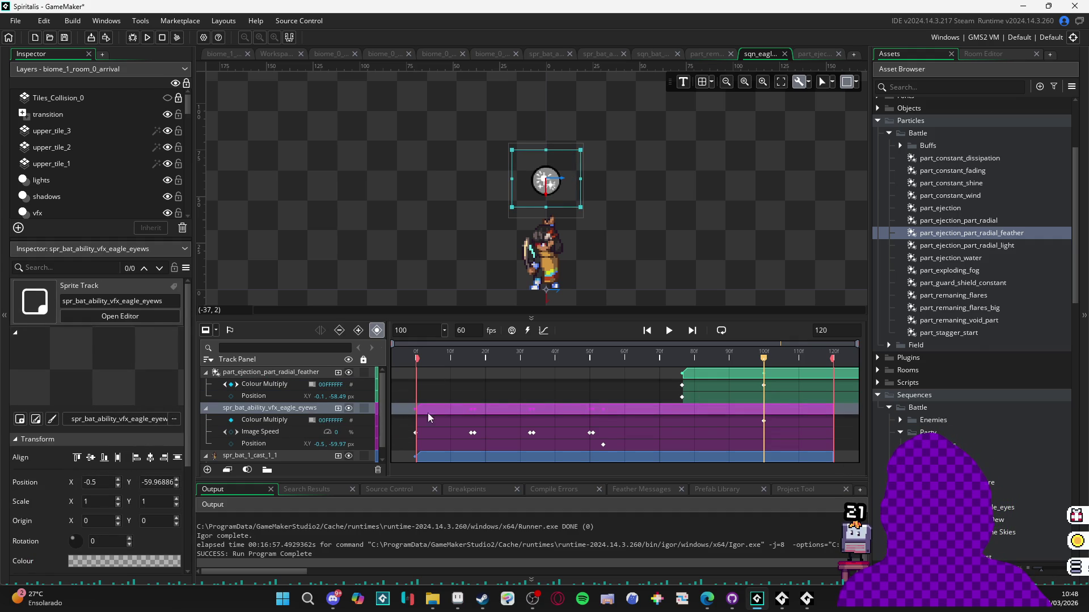
scroll(1013, 471, down, 4)
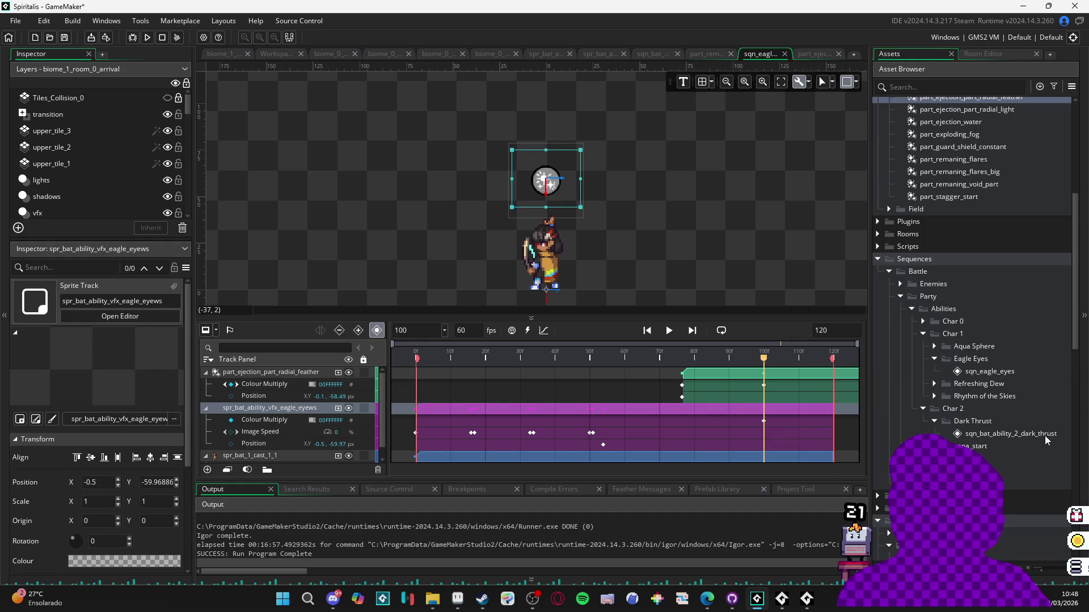
click(764, 385)
key(Delete)
- Play the sequence from just before the burst to preview the feathers and fade
click(698, 358)
click(652, 357)
key(space)
key(space)
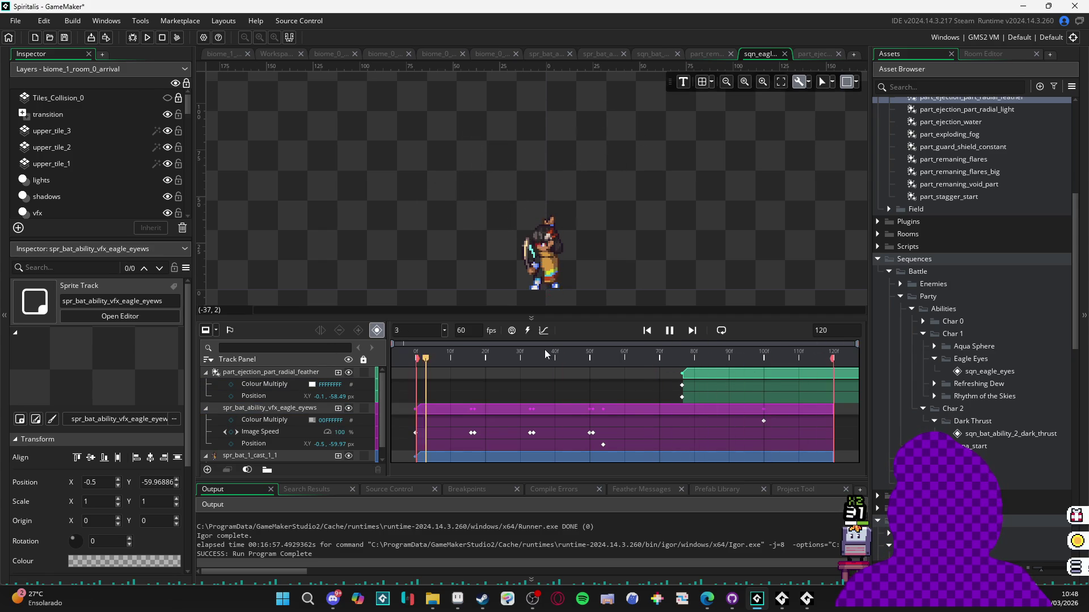
key(space)
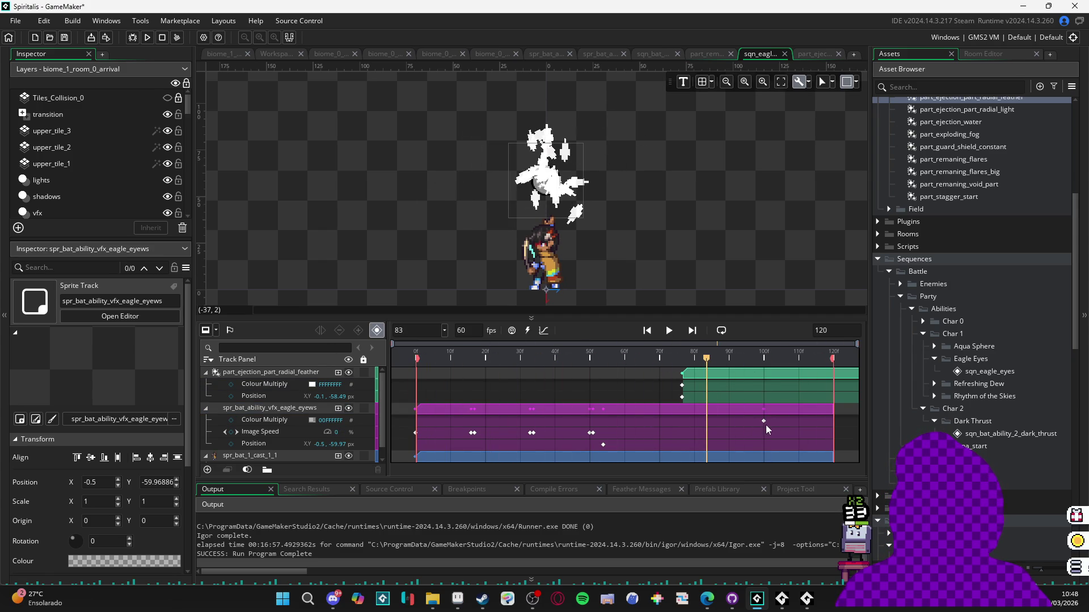
click(763, 423)
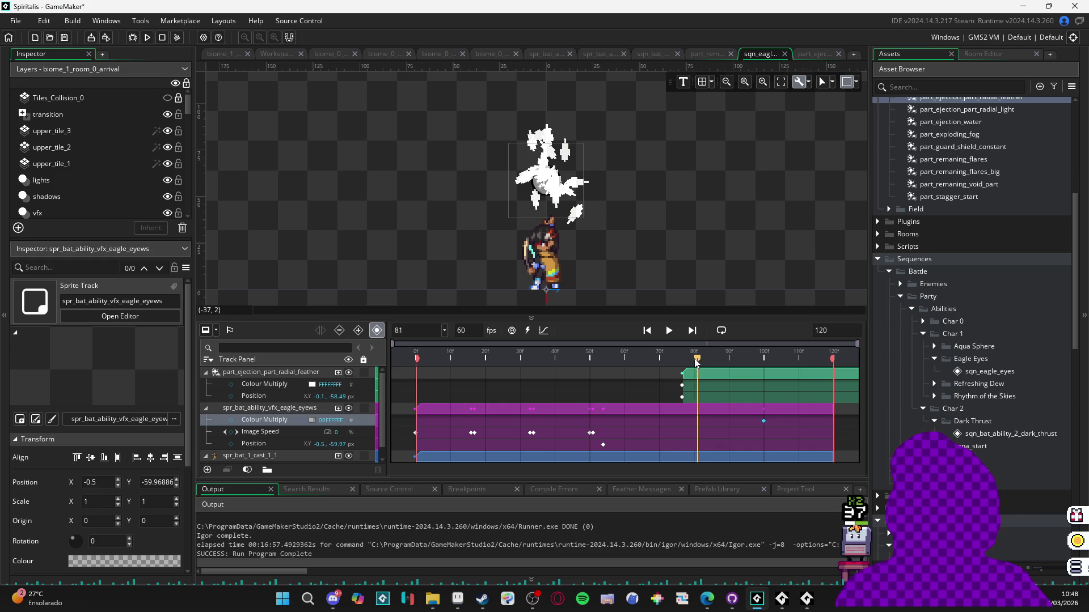